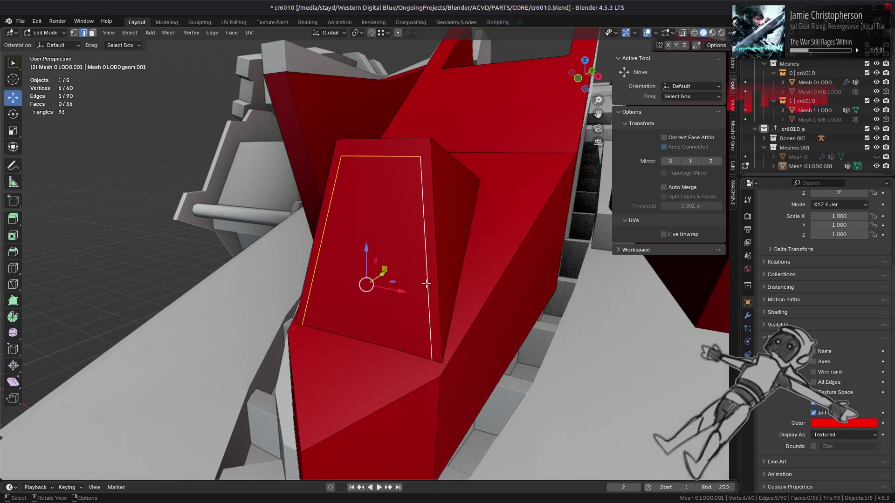
Step: Dissolve the extra edges across the red proxy's front block in X-ray, leaving one vertex out
key("ctrl+e")
mouse_move(410, 373)
middle_mouse_down()
mouse_move(438, 345)
mouse_move(454, 355)
middle_mouse_up()
key("alt+z")
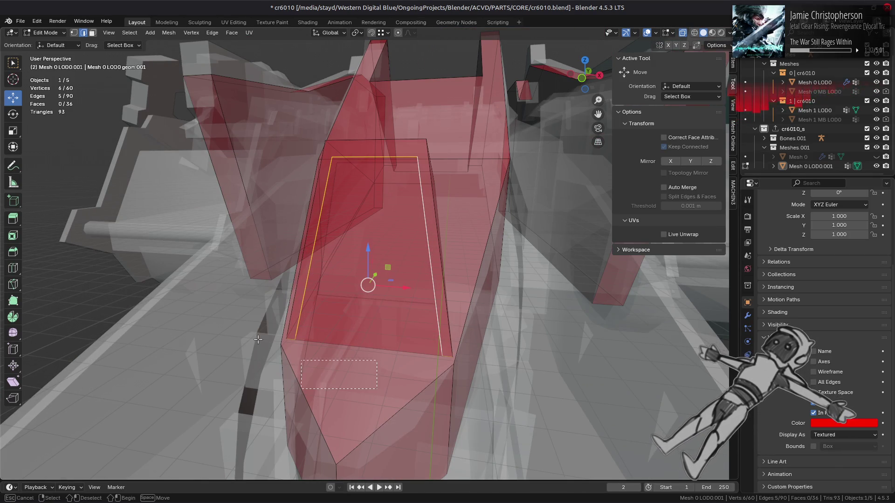
left_click_drag(369, 306, 366, 343, "ctrl")
key("ctrl+e")
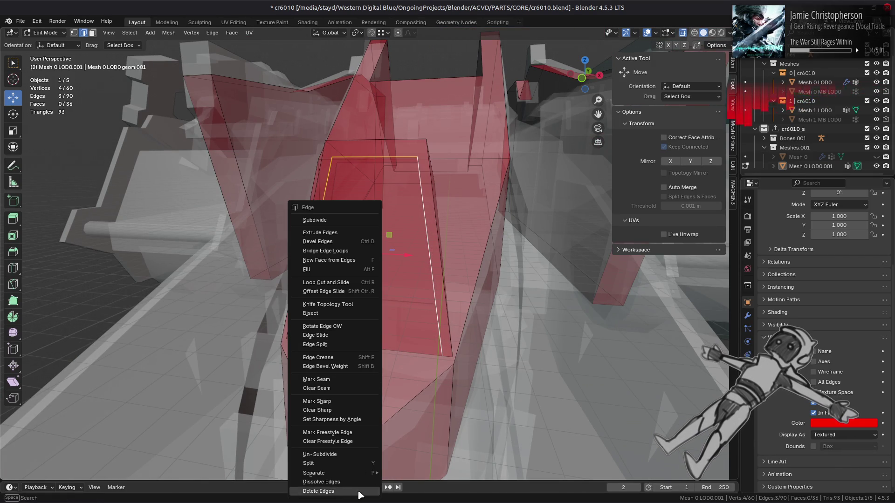
left_click(357, 482)
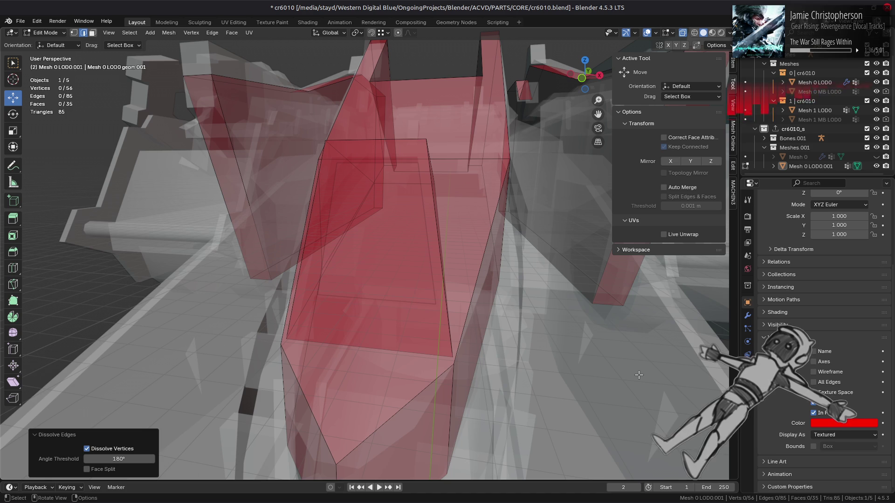
key("ctrl+z")
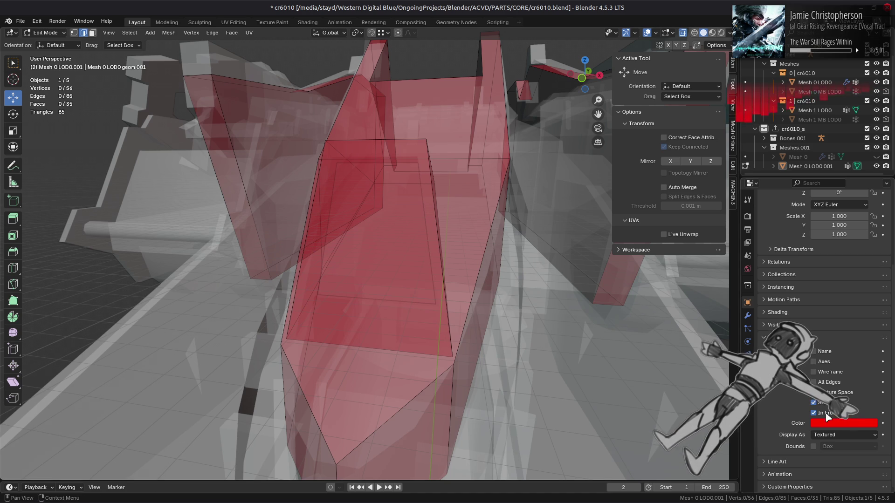
Step: Toggle the proxy's In Front display, check its Color options, and turn X-ray off
left_click(826, 415)
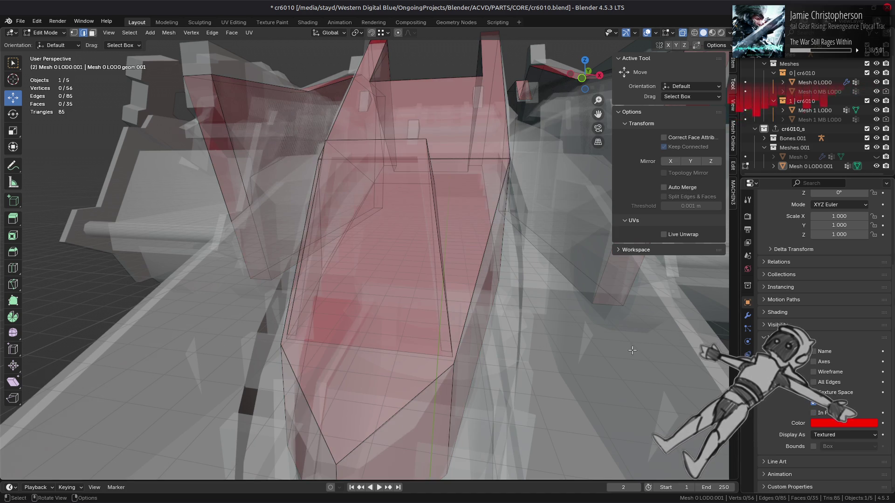
left_click(813, 413)
left_click(835, 422)
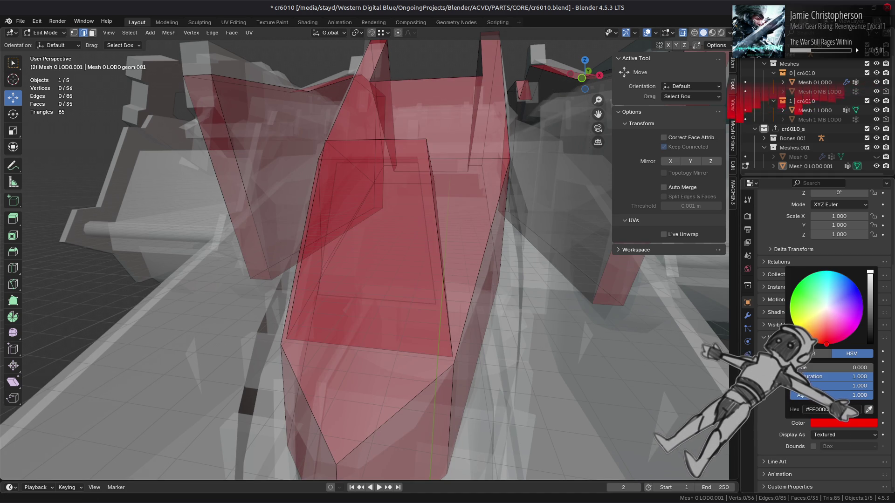
key("alt+z")
mouse_move(420, 270)
middle_mouse_down()
mouse_move(429, 270)
mouse_move(395, 274)
mouse_move(365, 295)
mouse_move(435, 302)
mouse_move(367, 269)
mouse_move(451, 270)
middle_mouse_up()
scroll(395, 273, "up", 3)
scroll(395, 273, "down", 4)
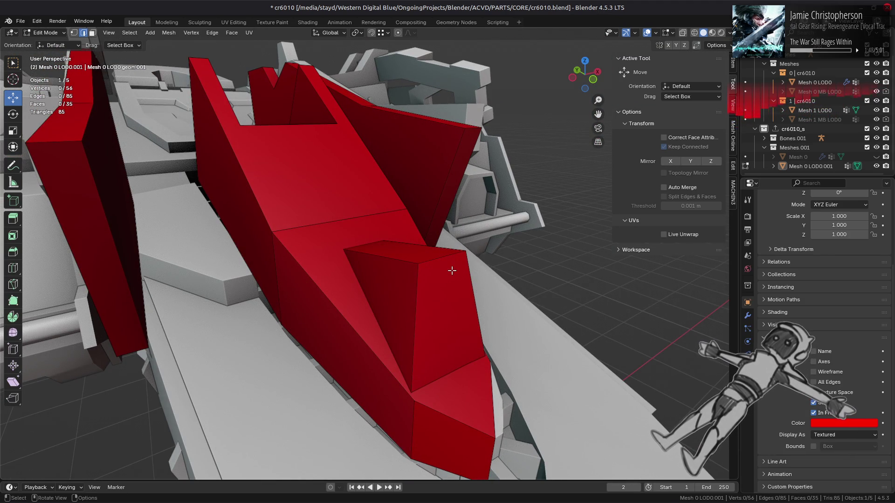
Step: Untick In Front for the red proxy and check its front face against the hull from several angles
left_click(820, 412)
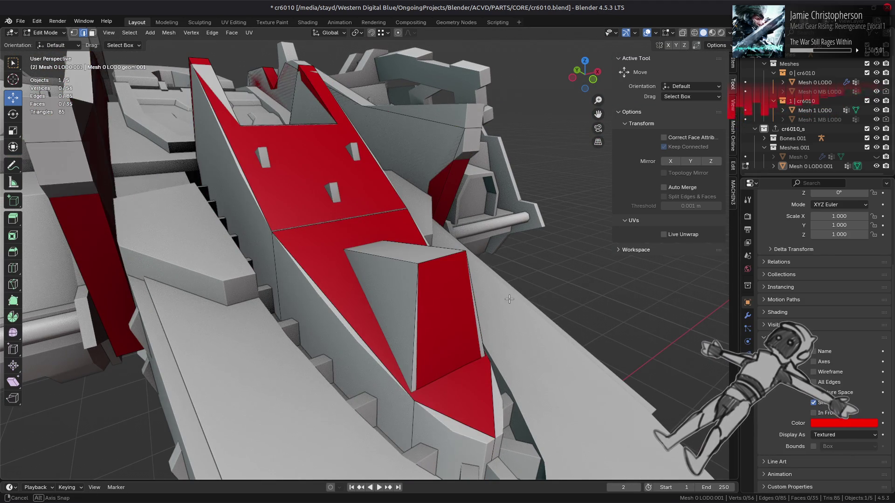
mouse_move(509, 299)
middle_mouse_down()
mouse_move(447, 308)
mouse_move(410, 334)
middle_mouse_up()
key("3")
left_click(410, 336)
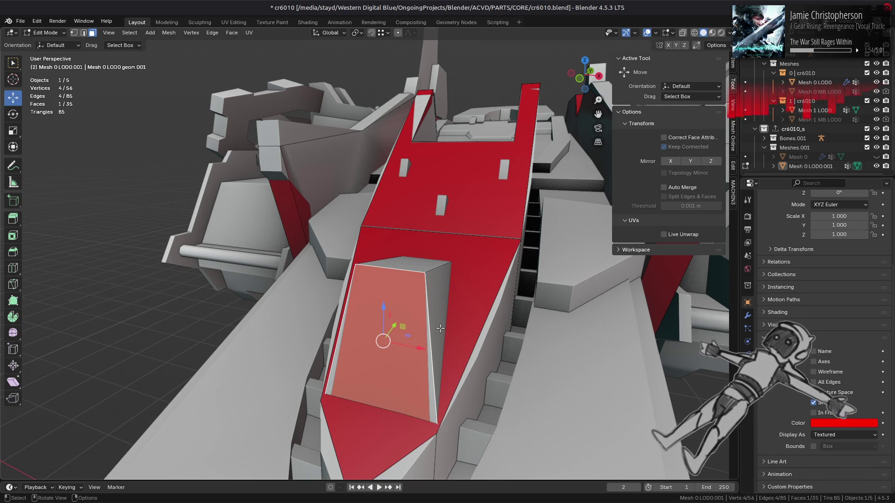
middle_click_drag(440, 328, 407, 329)
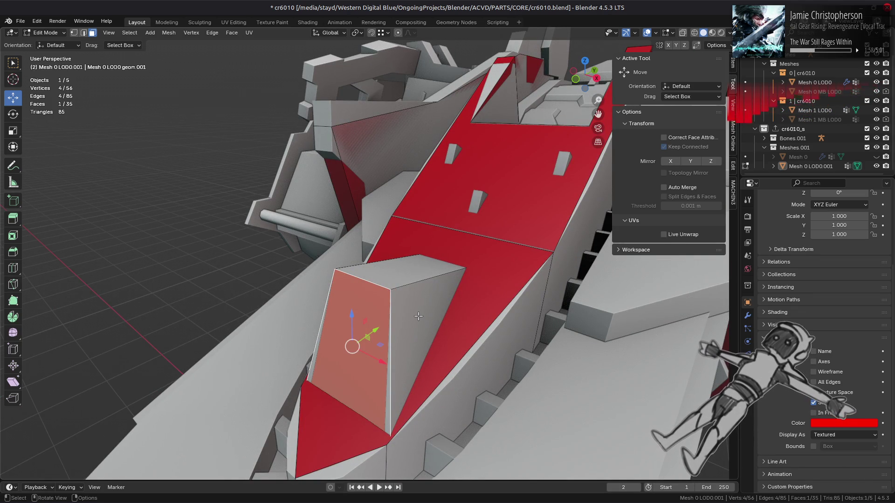
scroll(418, 317, "down", 3)
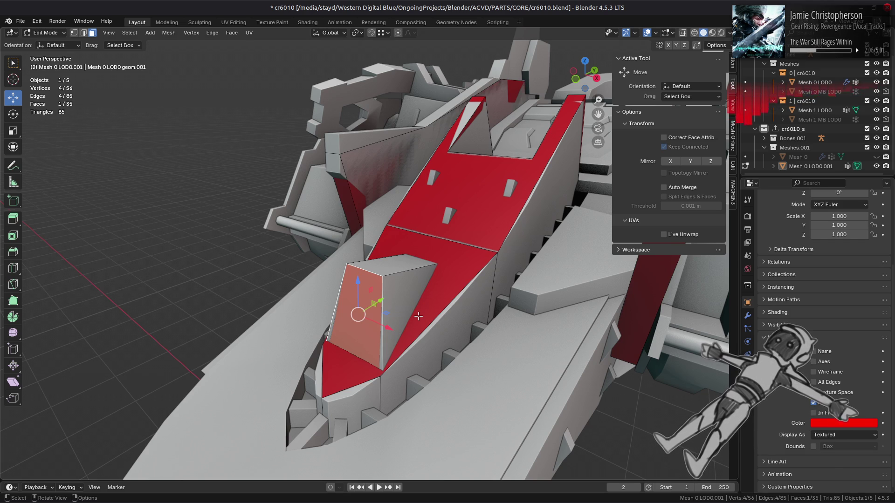
key("alt+a")
mouse_move(418, 317)
middle_mouse_down()
mouse_move(416, 292)
mouse_move(536, 304)
mouse_move(426, 283)
middle_mouse_up()
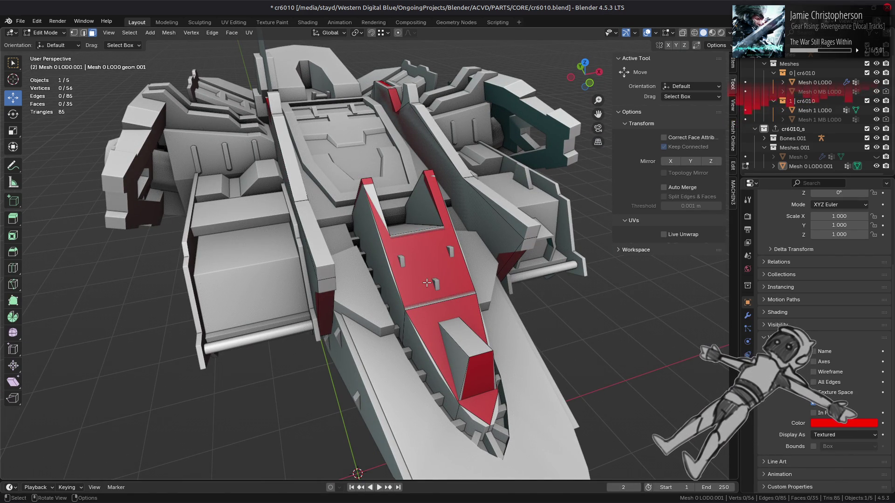
mouse_move(427, 282)
middle_mouse_down()
mouse_move(494, 310)
mouse_move(324, 326)
middle_mouse_up()
Step: Merge the front box's three inner wall faces into one with Dissolve Faces
scroll(494, 310, "up", 3)
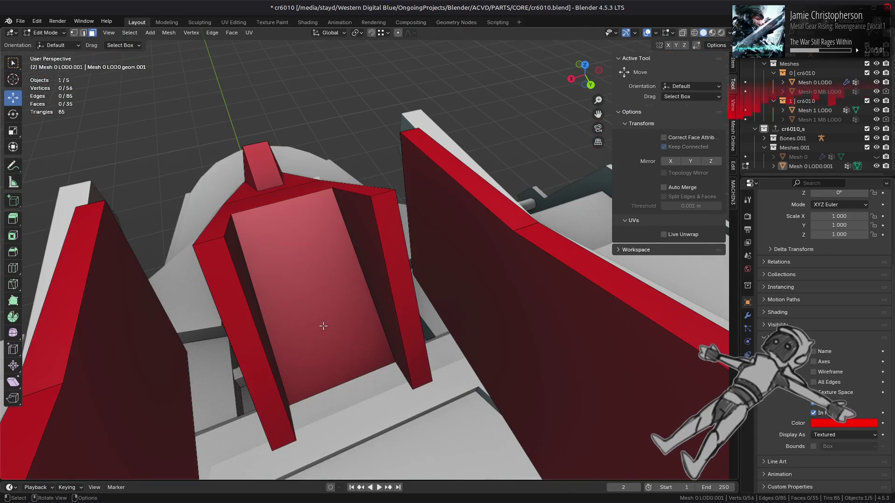
left_click(323, 327)
left_click(252, 290, "shift")
left_click(233, 284, "shift")
middle_click_drag(233, 284, 378, 298)
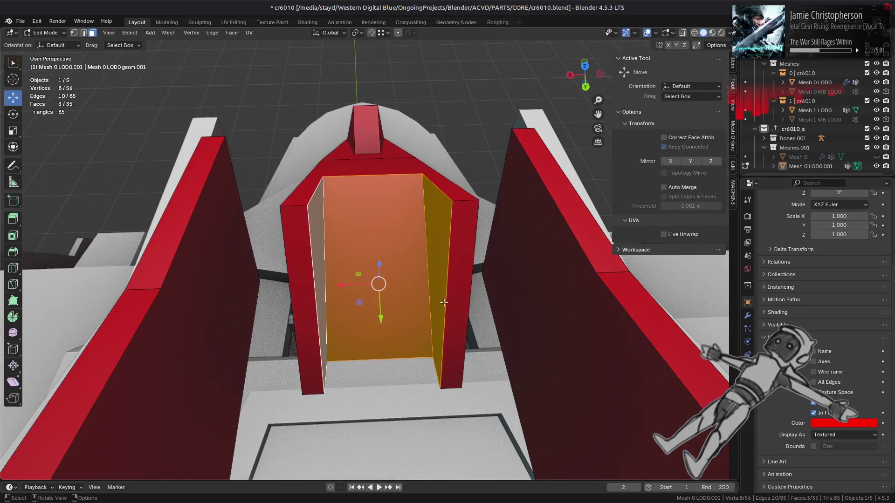
right_click(380, 298)
left_click(437, 461)
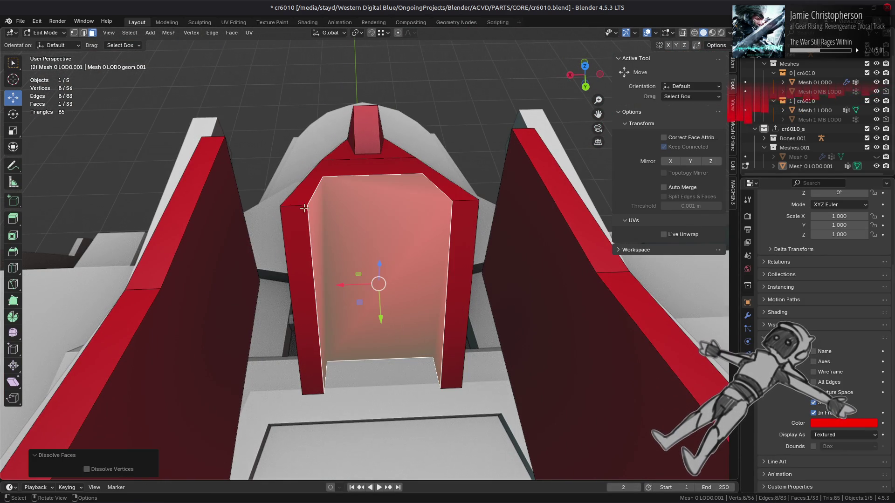
Step: Join the top and bottom corner pairs with J, then dissolve the two vertical edges
left_click(329, 211)
key("1")
left_click(307, 206)
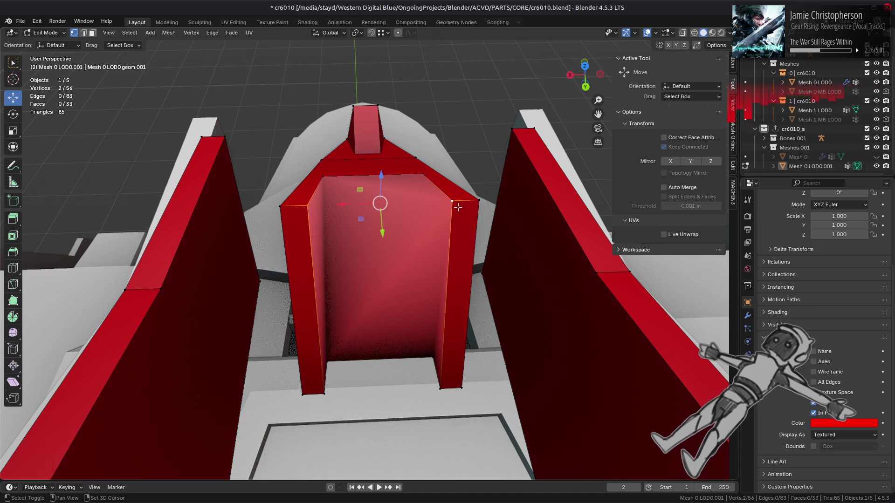
key("j")
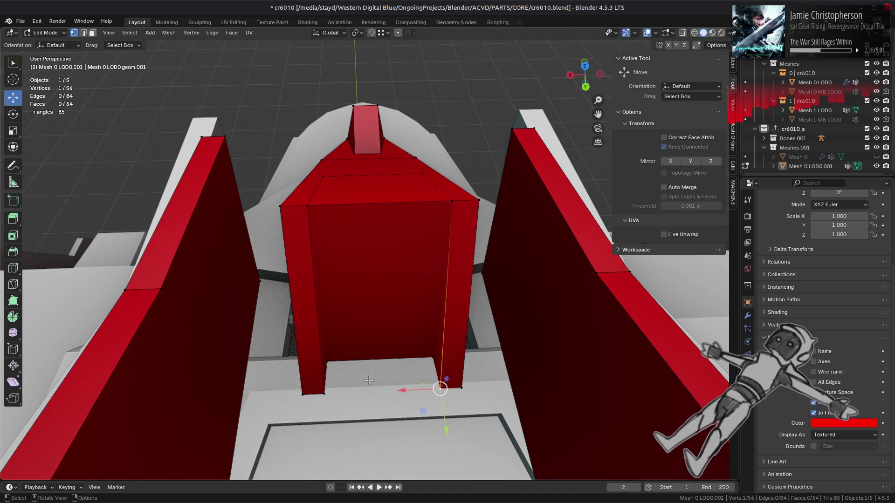
key("j")
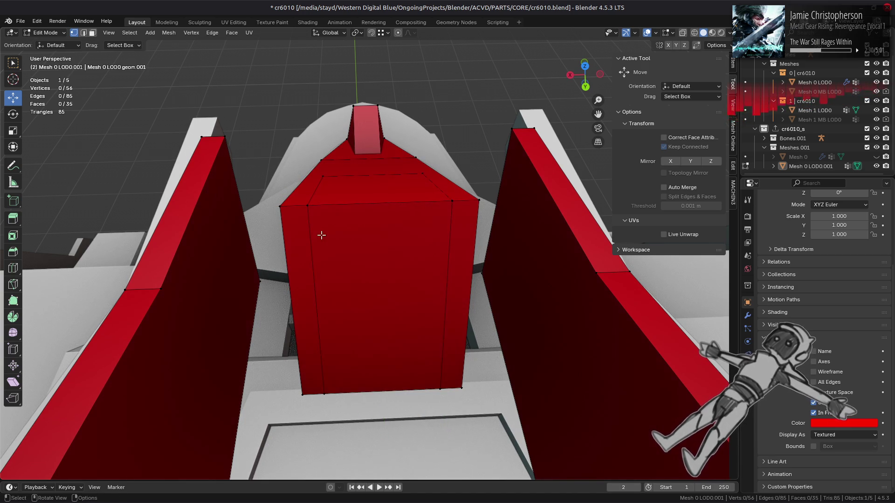
left_click(309, 247, "alt")
right_click(309, 248)
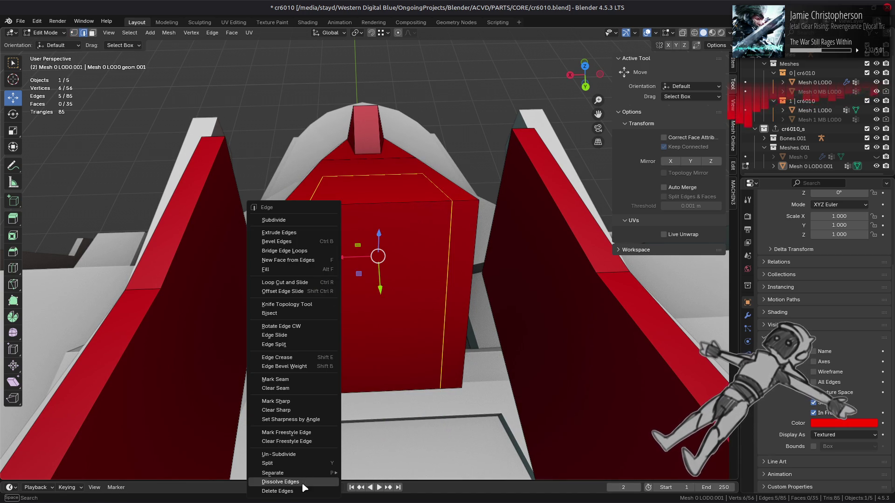
left_click(268, 482)
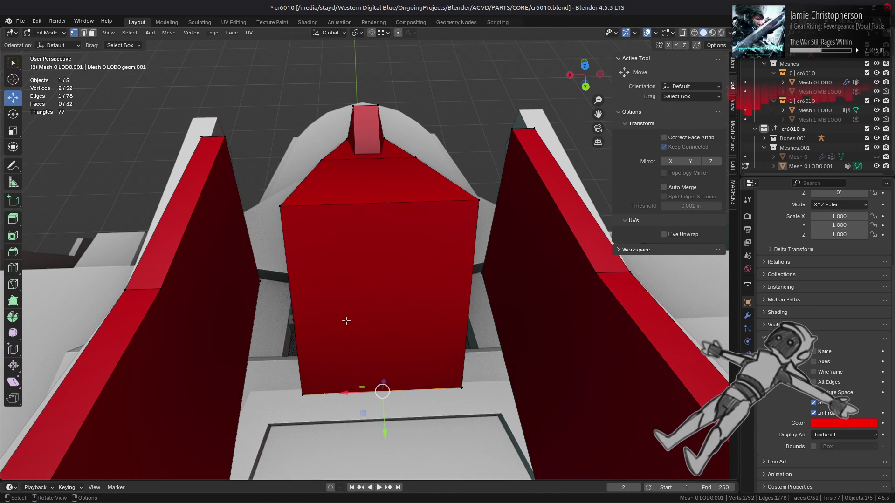
Step: Delete the box's underside face and dissolve the two stray vertices
mouse_move(345, 321)
middle_mouse_down()
mouse_move(346, 274)
mouse_move(367, 233)
mouse_move(324, 245)
mouse_move(336, 229)
middle_mouse_up()
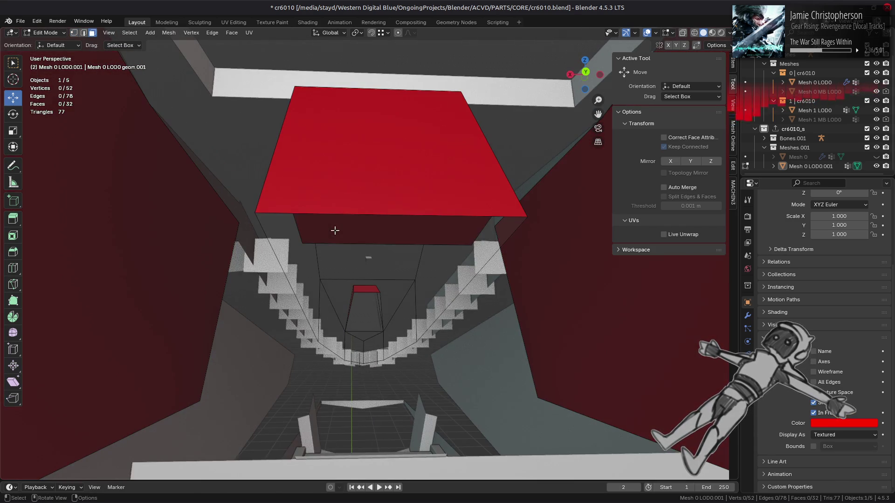
key("3")
left_click(335, 230)
right_click(335, 319)
left_click(338, 462)
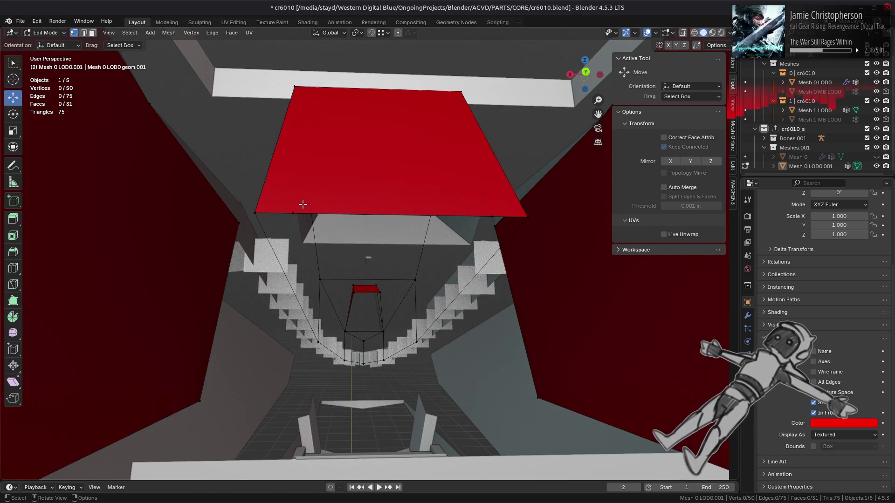
right_click(384, 231)
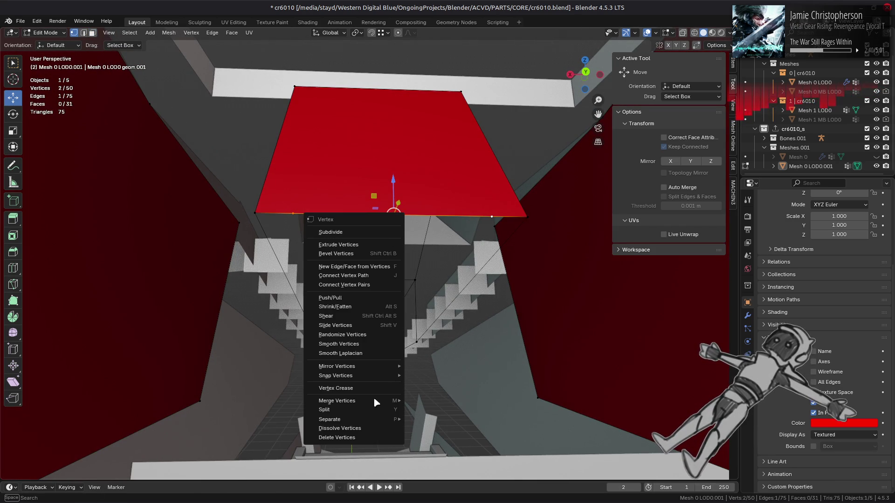
left_click(370, 429)
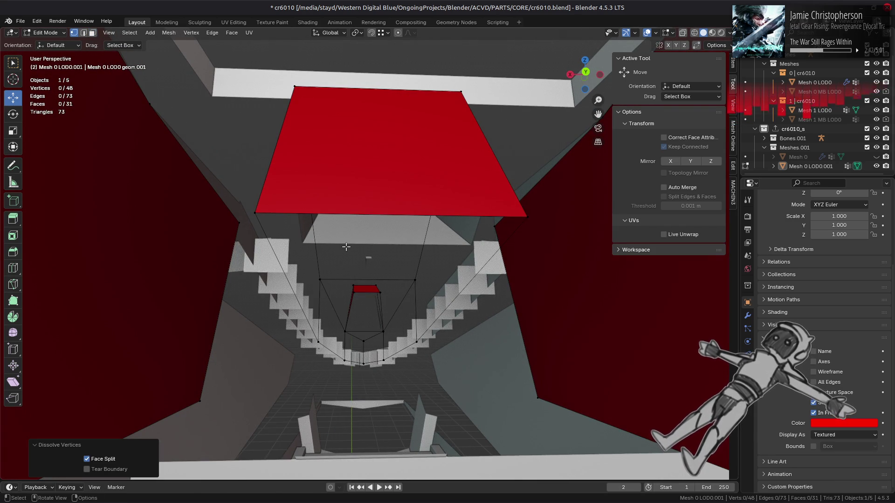
mouse_move(346, 247)
middle_mouse_down()
mouse_move(374, 274)
mouse_move(380, 299)
mouse_move(350, 266)
middle_mouse_up()
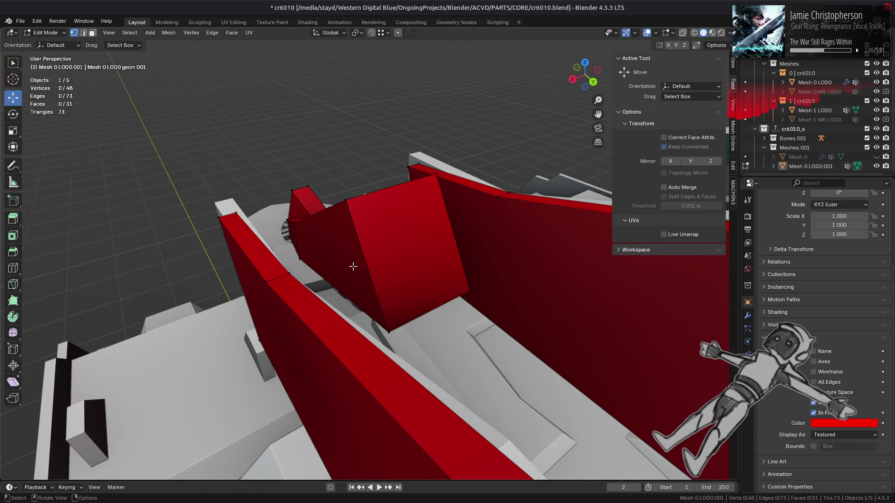
key("alt+h")
middle_click_drag(325, 237, 378, 455)
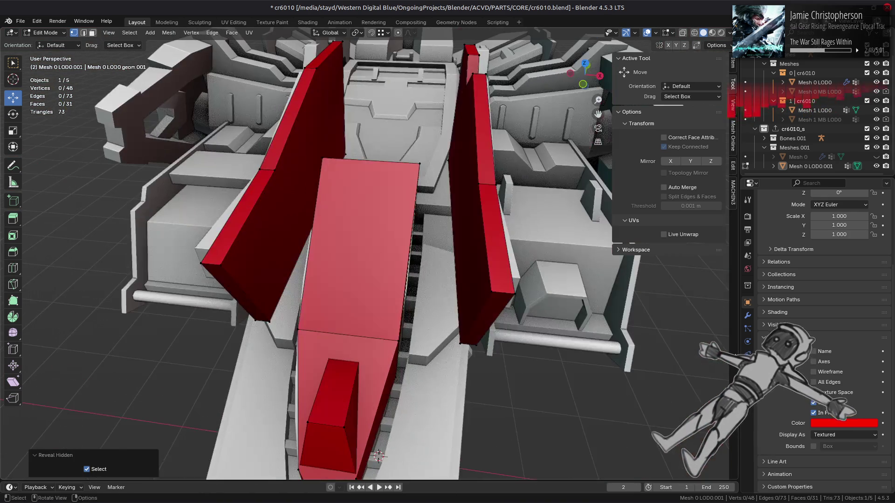
left_click(825, 414)
middle_click_drag(382, 223, 395, 215)
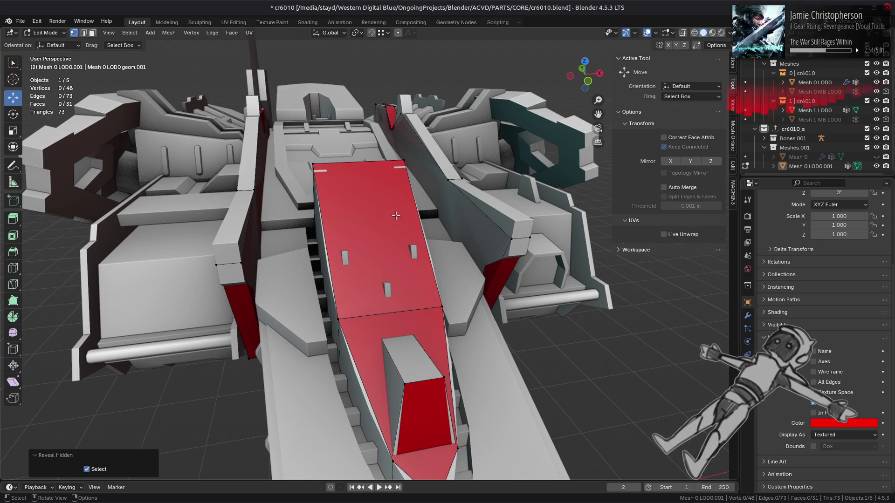
scroll(396, 215, "down", 1)
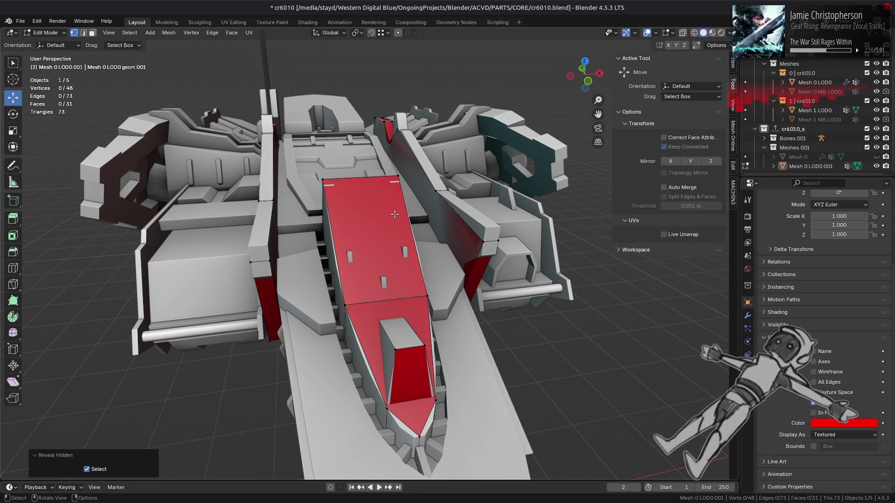
middle_click_drag(395, 214, 334, 219)
scroll(465, 291, "down", 2)
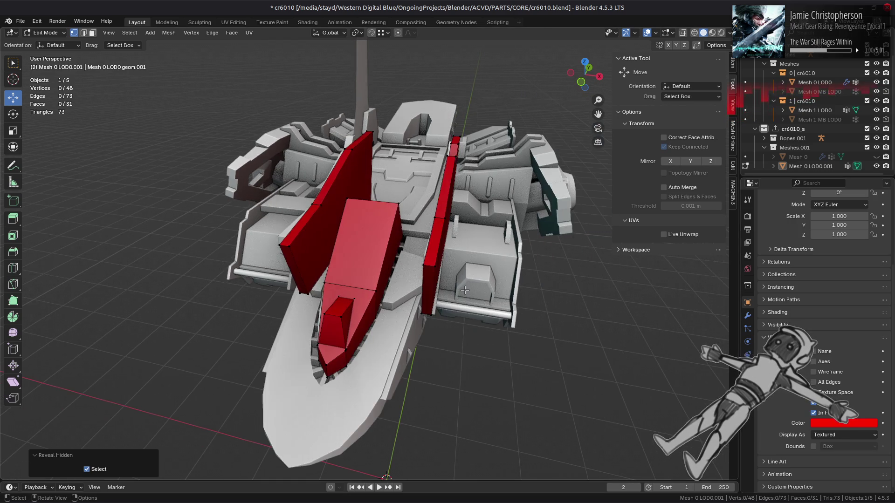
mouse_move(458, 274)
middle_mouse_down()
mouse_move(412, 239)
mouse_move(378, 233)
mouse_move(394, 275)
mouse_move(405, 234)
mouse_move(397, 230)
mouse_move(382, 263)
mouse_move(460, 340)
mouse_move(576, 304)
middle_mouse_up()
scroll(387, 261, "up", 3)
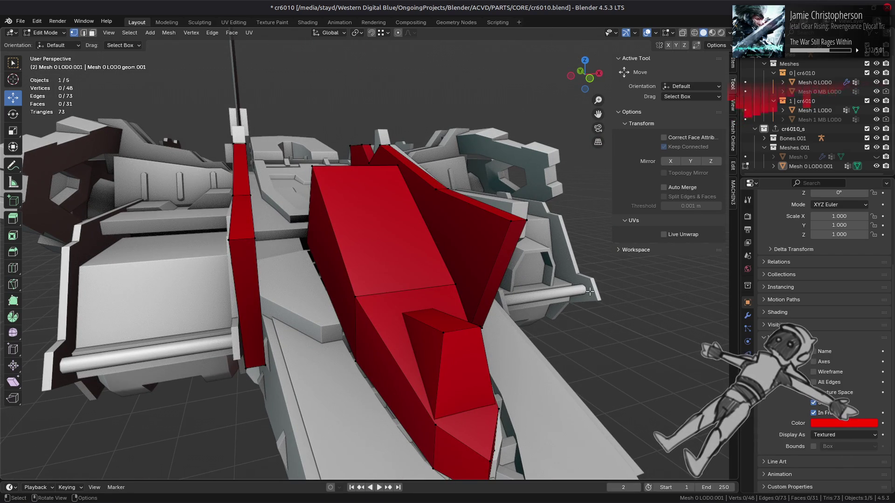
Step: Unhide Mesh 0 and join it with the proxy Mesh 0 LOD0.001 into one object
key("Tab")
left_click(876, 157)
left_click(798, 157)
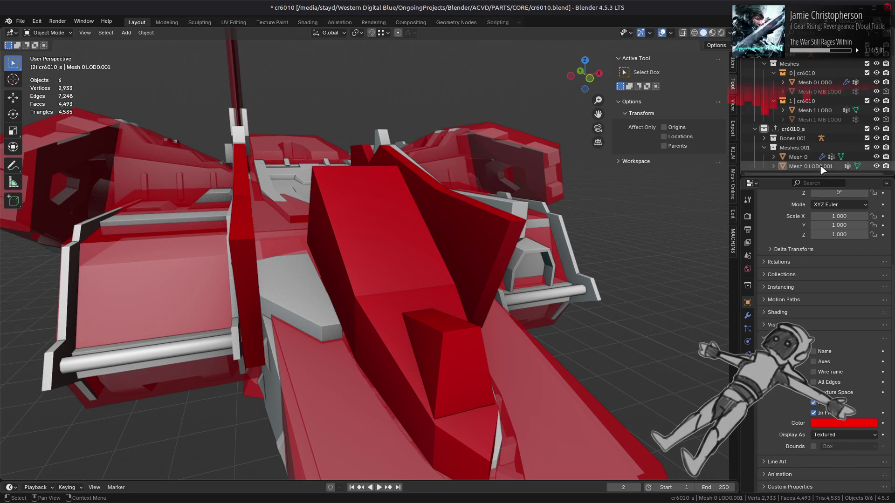
left_click(811, 166, "ctrl")
right_click(481, 254)
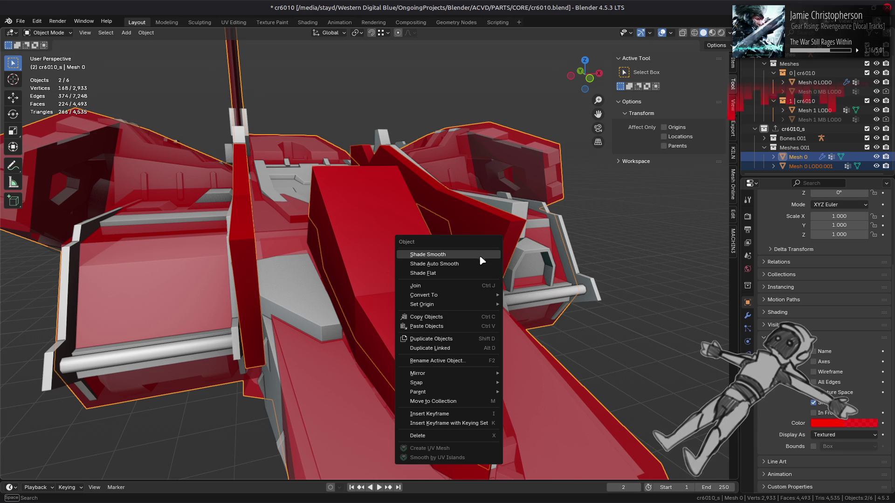
left_click(449, 286)
scroll(485, 278, "down", 2)
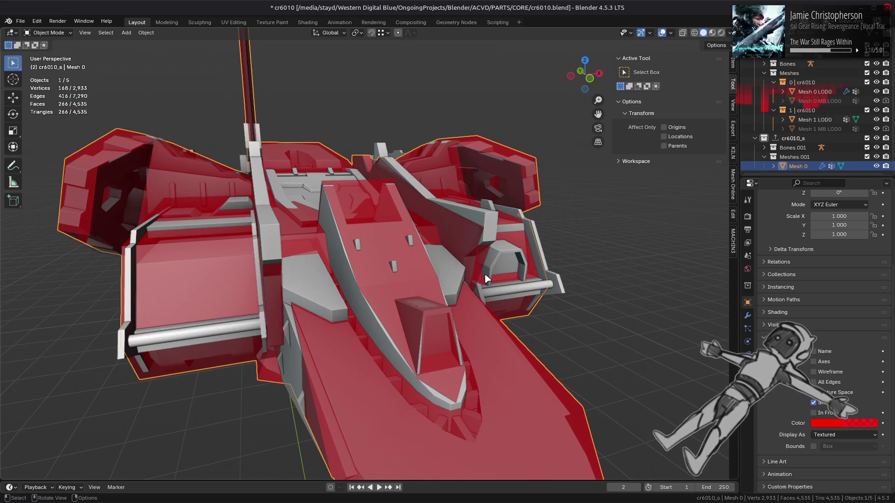
middle_click_drag(508, 259, 419, 270)
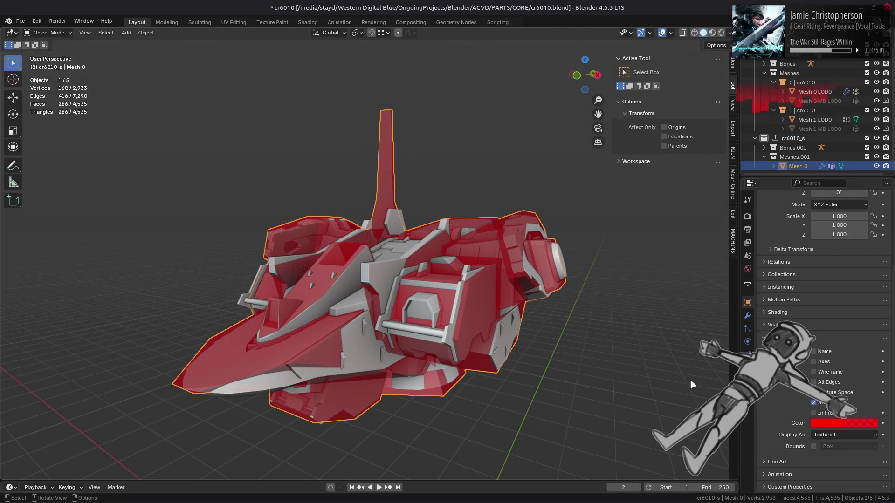
Step: Draw the joined mesh In Front and raise its display colour alpha to 1
left_click(813, 413)
middle_click_drag(461, 332, 438, 327)
left_click(843, 423)
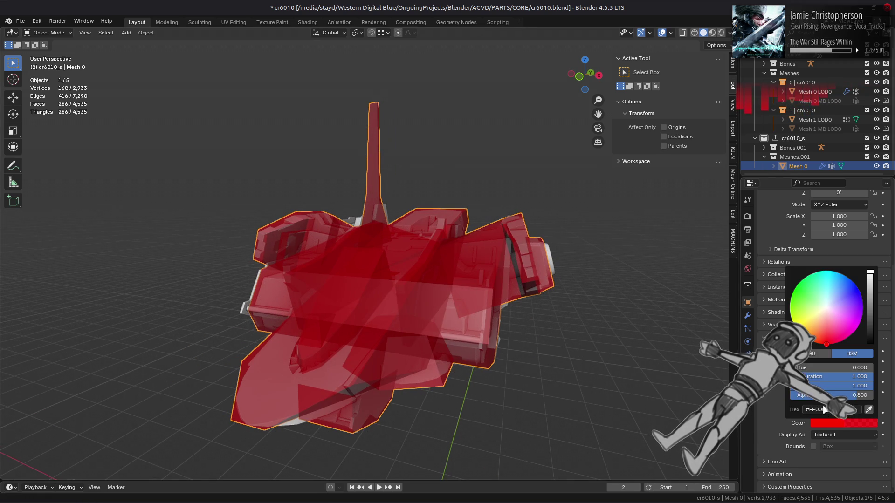
left_click_drag(830, 401, 880, 402)
mouse_move(365, 272)
middle_mouse_down()
mouse_move(414, 302)
mouse_move(414, 334)
mouse_move(397, 349)
middle_mouse_up()
scroll(397, 346, "up", 5)
scroll(398, 346, "down", 4)
middle_click_drag(385, 304, 375, 290)
key("Tab")
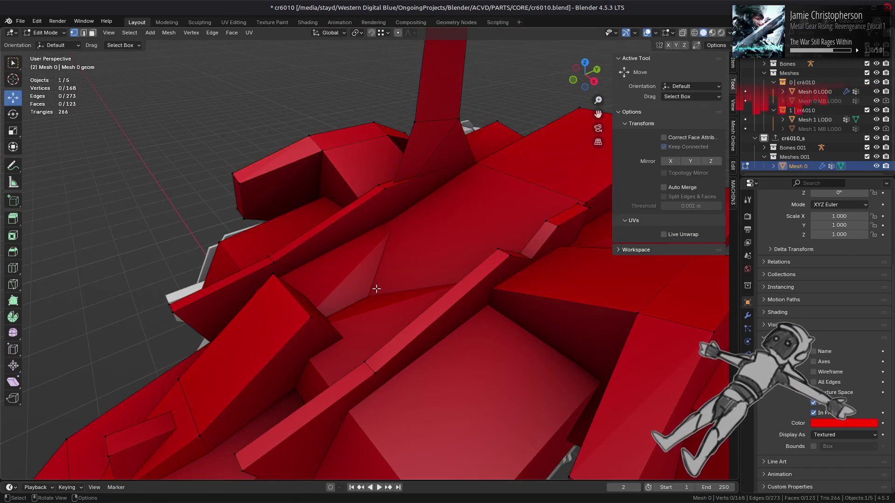
scroll(376, 290, "down", 2)
left_click(375, 297)
key("ctrl+l")
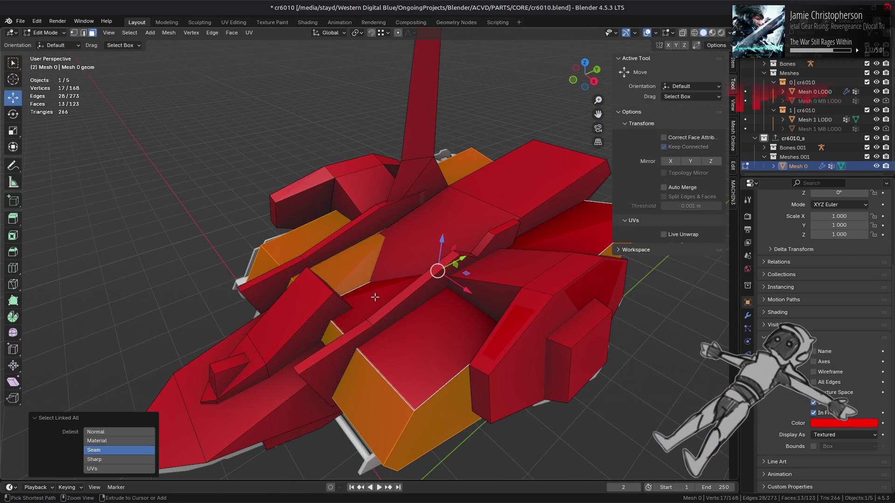
mouse_move(375, 297)
middle_mouse_down()
mouse_move(457, 310)
mouse_move(436, 254)
mouse_move(461, 264)
mouse_move(459, 275)
mouse_move(330, 270)
mouse_move(400, 308)
mouse_move(365, 298)
mouse_move(392, 285)
mouse_move(398, 293)
mouse_move(394, 284)
middle_mouse_up()
key("shift+h")
key("alt+a")
key("alt+h")
key("alt+a")
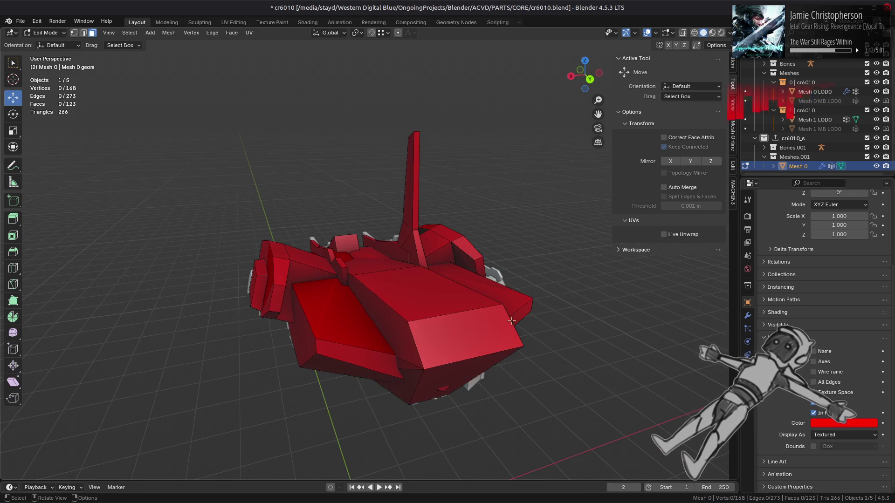
left_click(876, 166)
left_click(876, 166)
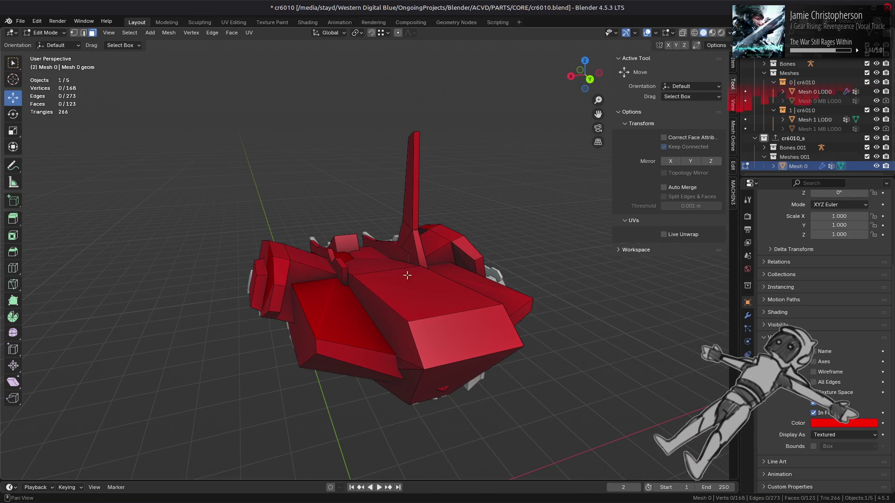
key("2")
middle_click_drag(342, 310, 328, 312)
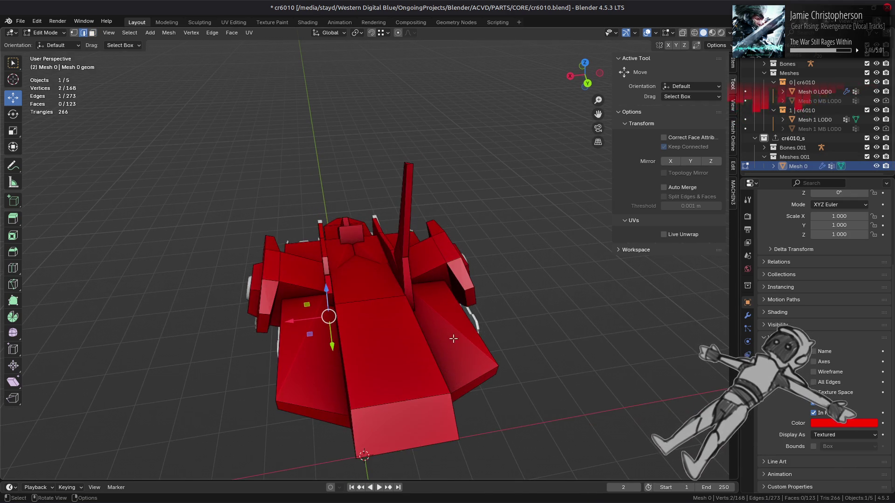
key("3")
left_click(452, 333, "shift")
key("Tab")
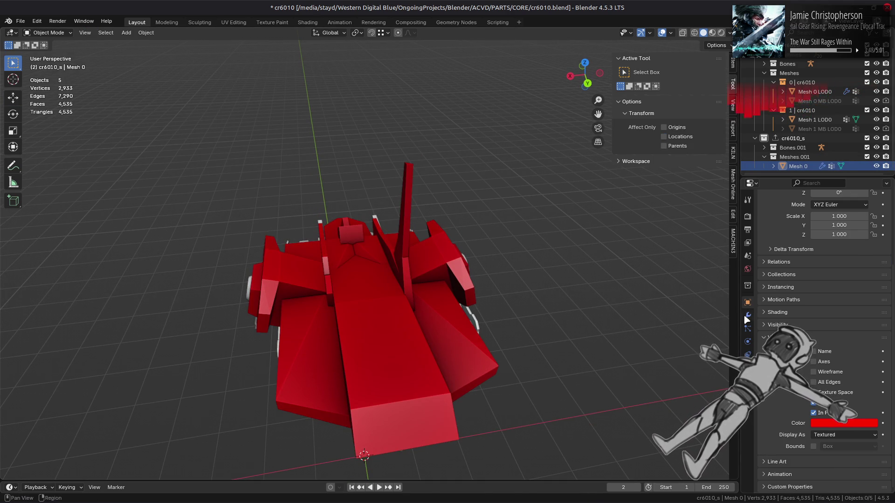
Step: On the Triangulate modifier, try Shortest then Longest Diagonal quad methods and compare results
left_click(747, 316)
left_click(843, 278)
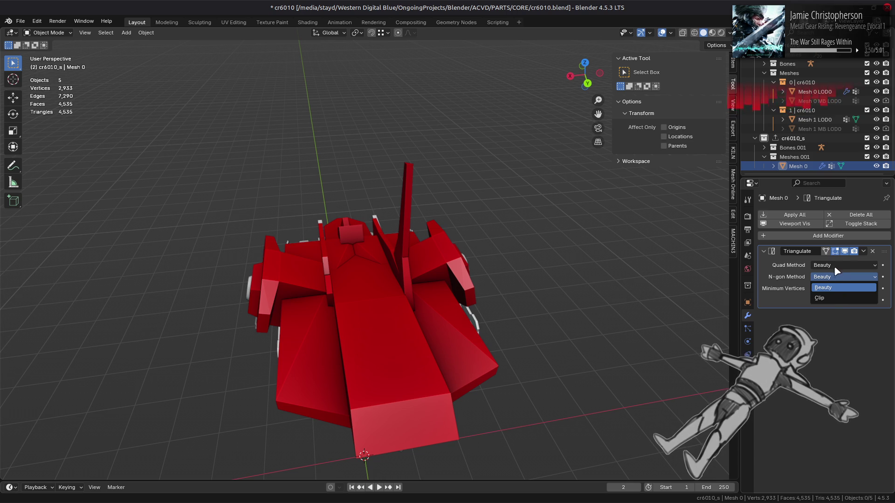
left_click(837, 271)
left_click(832, 307)
left_click(837, 265)
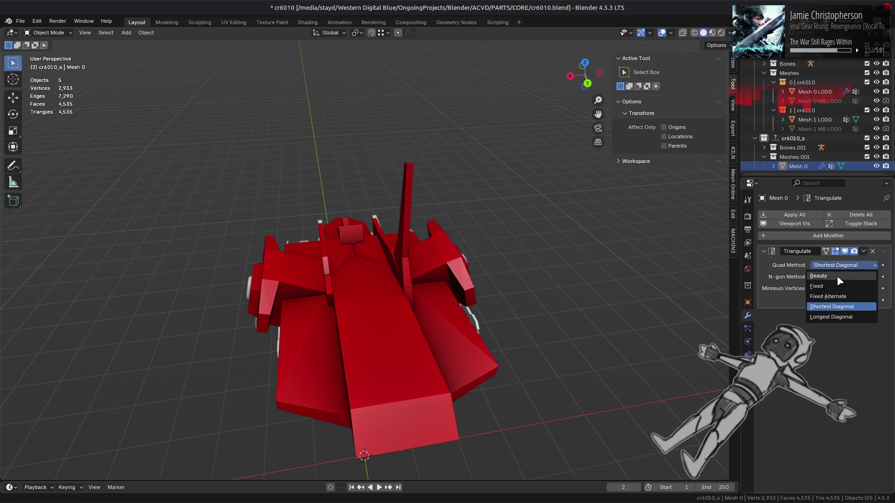
left_click(831, 317)
mouse_move(499, 329)
middle_mouse_down()
mouse_move(508, 274)
mouse_move(485, 261)
mouse_move(507, 281)
mouse_move(510, 269)
middle_mouse_up()
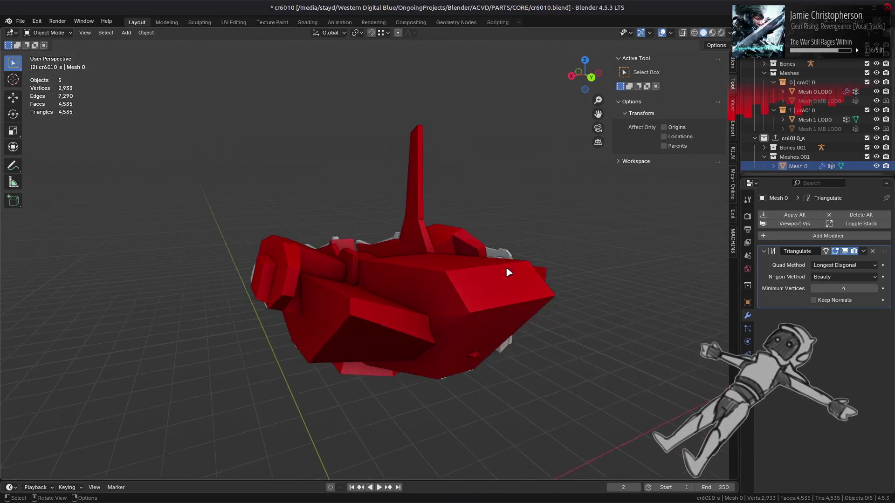
scroll(526, 284, "up", 5)
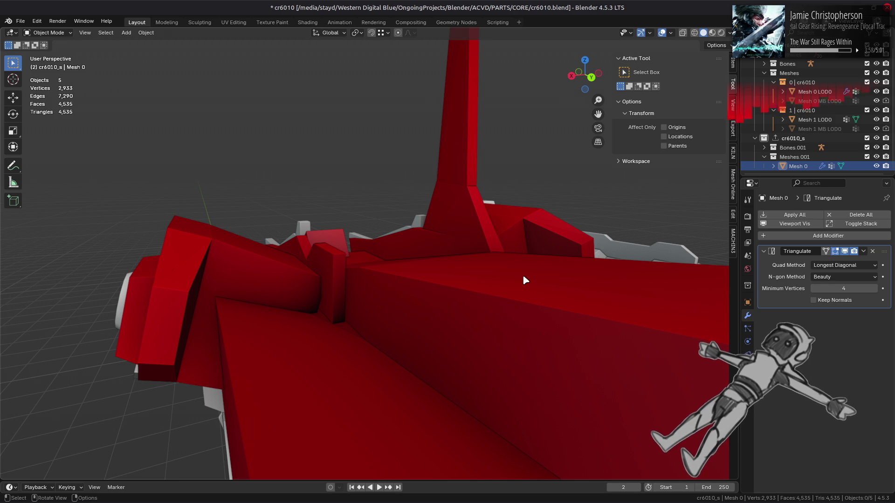
scroll(525, 279, "down", 5)
mouse_move(526, 279)
middle_mouse_down()
mouse_move(478, 266)
mouse_move(543, 265)
middle_mouse_up()
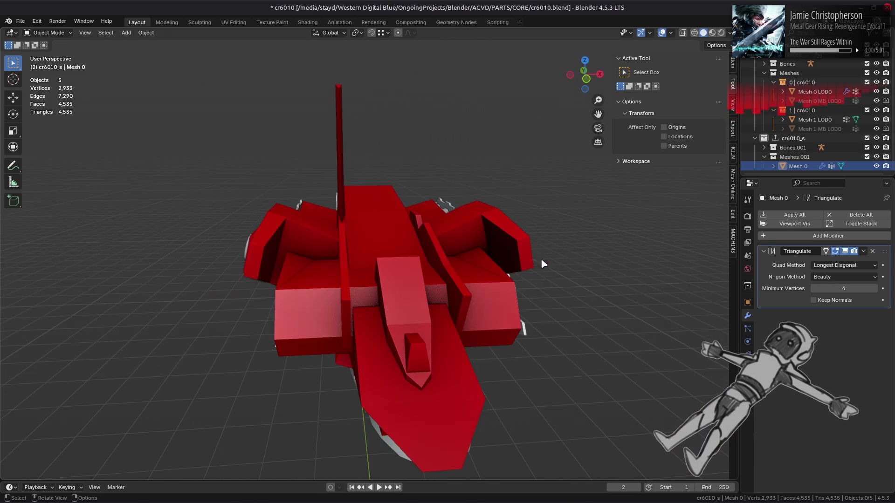
Step: Compare the quad methods again and settle on Shortest Diagonal
left_click(838, 278)
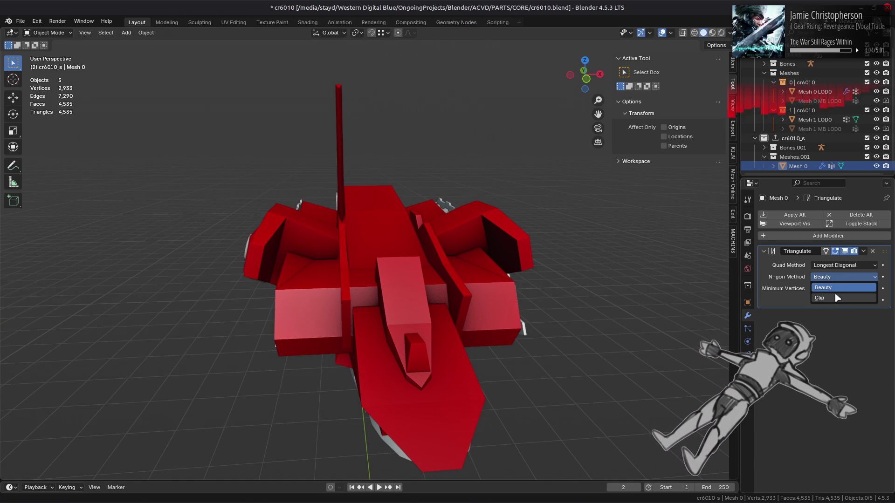
left_click(839, 265)
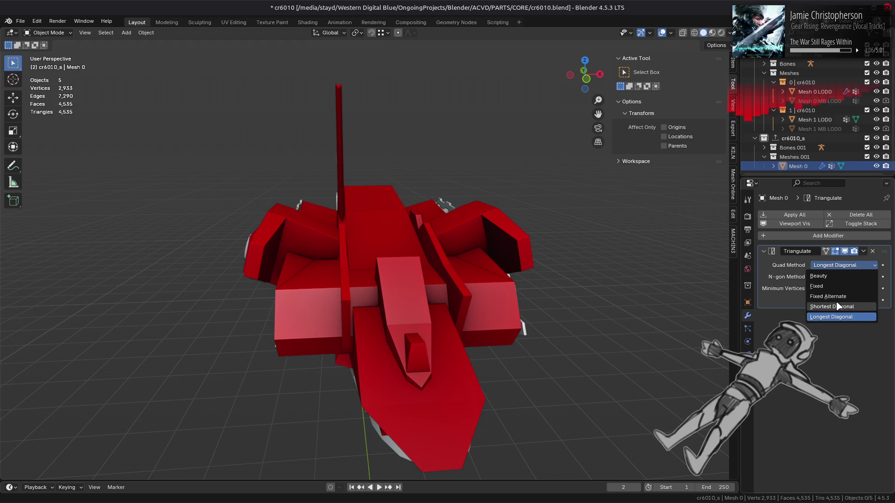
left_click(838, 306)
middle_click_drag(662, 268, 644, 245)
left_click(832, 266)
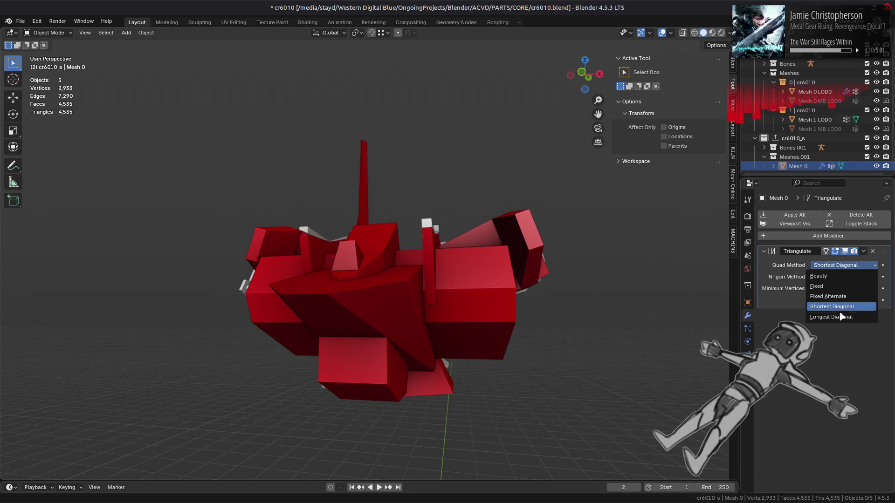
left_click(839, 313)
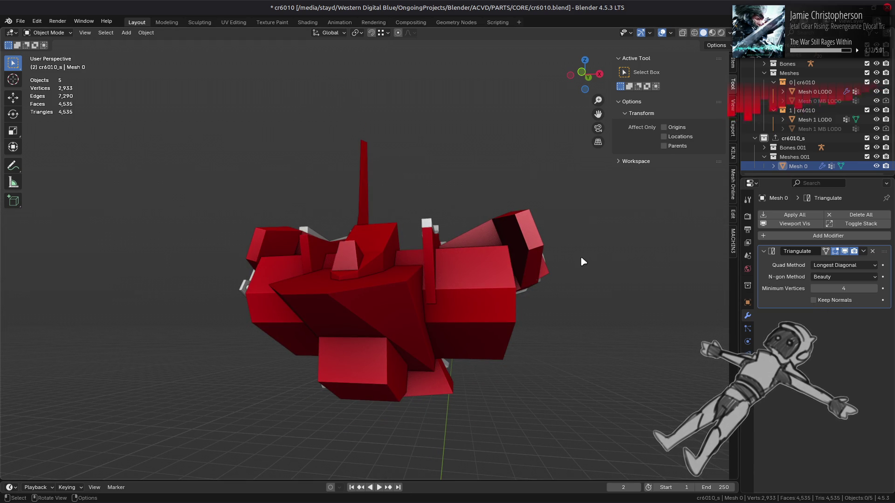
left_click(842, 265)
left_click(832, 306)
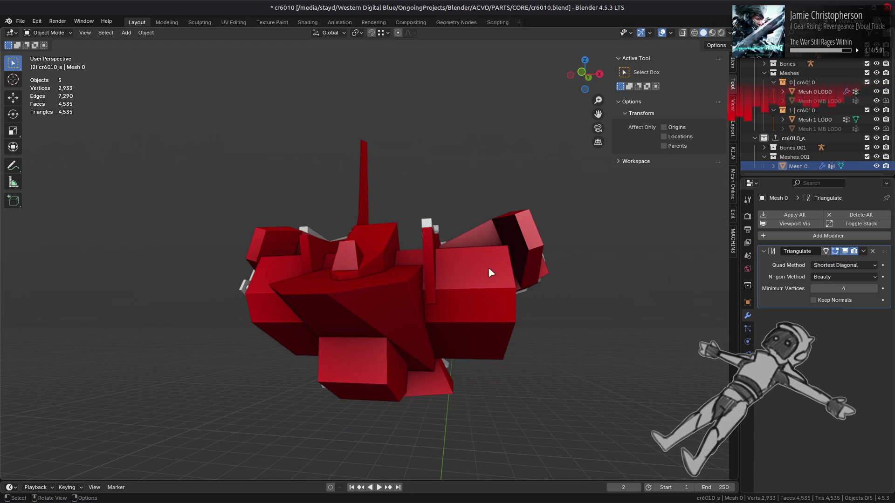
mouse_move(489, 271)
middle_mouse_down()
mouse_move(464, 294)
mouse_move(222, 41)
middle_mouse_up()
key("Tab")
Step: Triangulate two large quad faces, picking a different diagonal in the redo panel
left_click(455, 280, "shift")
left_click(232, 33)
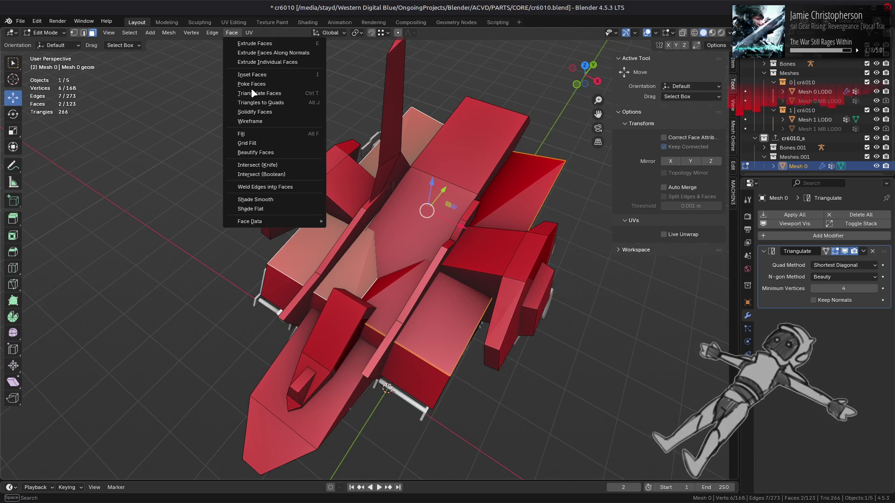
left_click(260, 95)
left_click(110, 460)
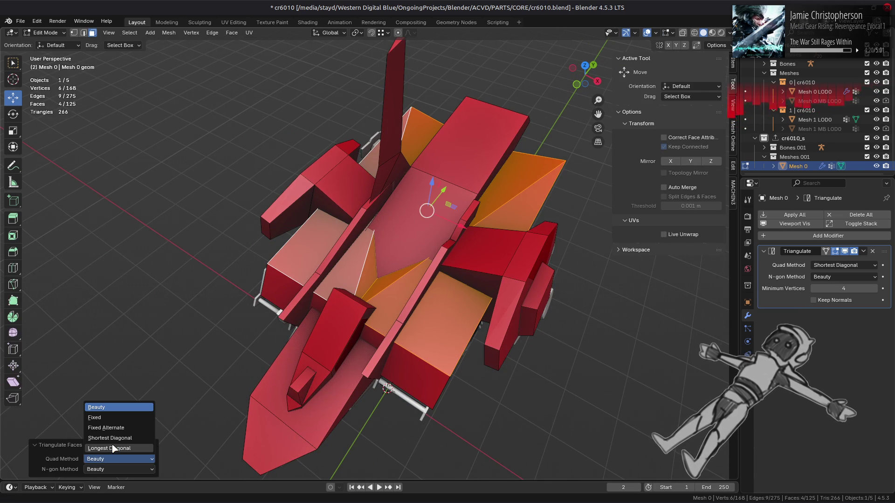
left_click(117, 438)
Step: Reveal hidden geometry, deselect all faces, and return to Object Mode
key("alt+a")
key("alt+h")
key("Tab")
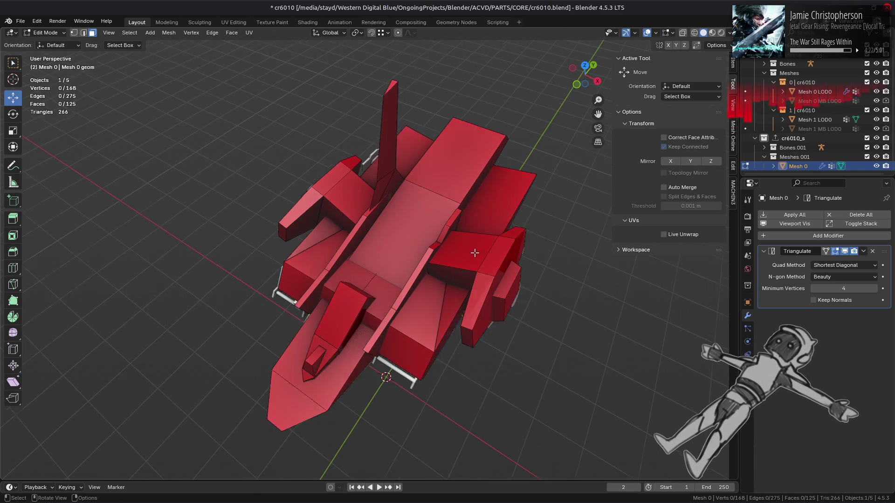
mouse_move(474, 256)
middle_mouse_down()
mouse_move(420, 283)
mouse_move(389, 210)
mouse_move(359, 212)
mouse_move(413, 278)
middle_mouse_up()
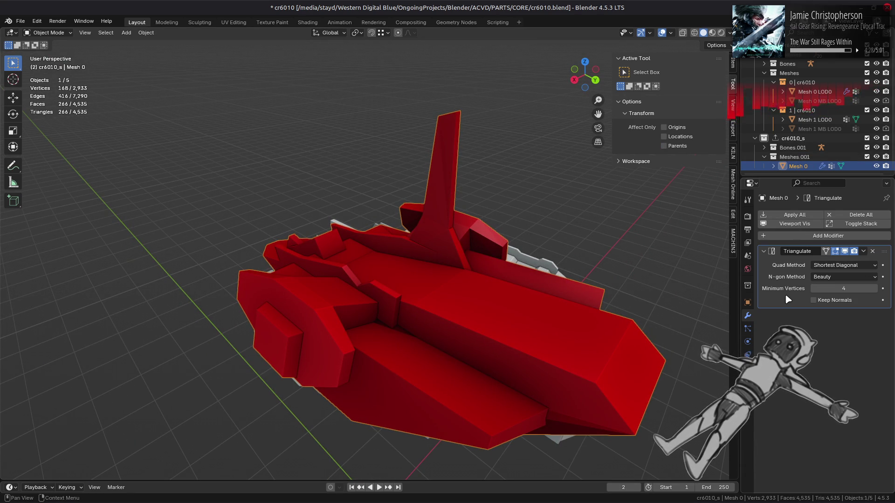
Step: Untick In Front so the grey ship shows through the red proxy
left_click(748, 302)
scroll(783, 426, "down", 5)
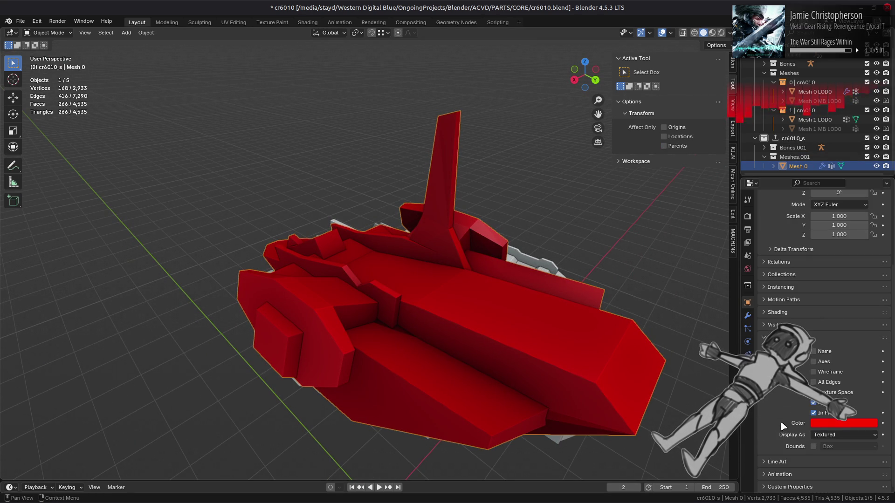
left_click(814, 413)
mouse_move(522, 354)
middle_mouse_down()
mouse_move(557, 359)
mouse_move(462, 327)
mouse_move(462, 308)
middle_mouse_up()
Step: Try dissolving a top edge of the proxy in Edit Mode, then undo it
key("Tab")
key("2")
left_click(464, 299)
right_click(424, 343)
left_click(383, 482)
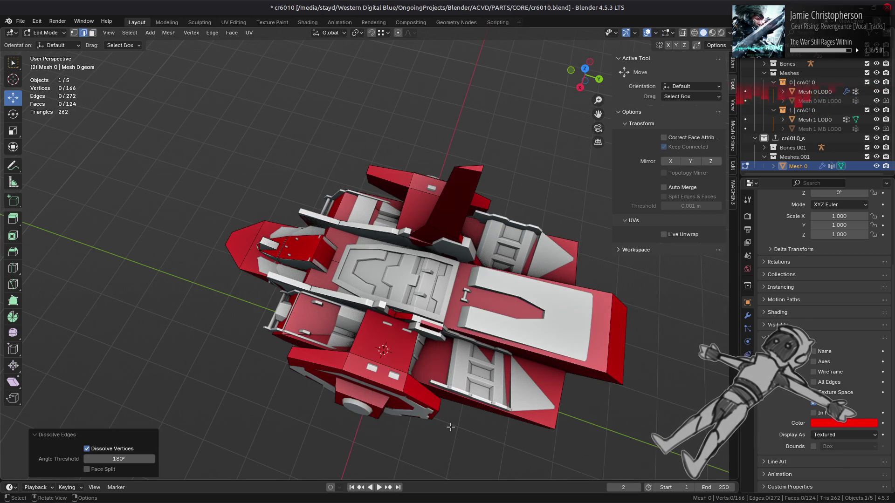
middle_click_drag(410, 368, 466, 340)
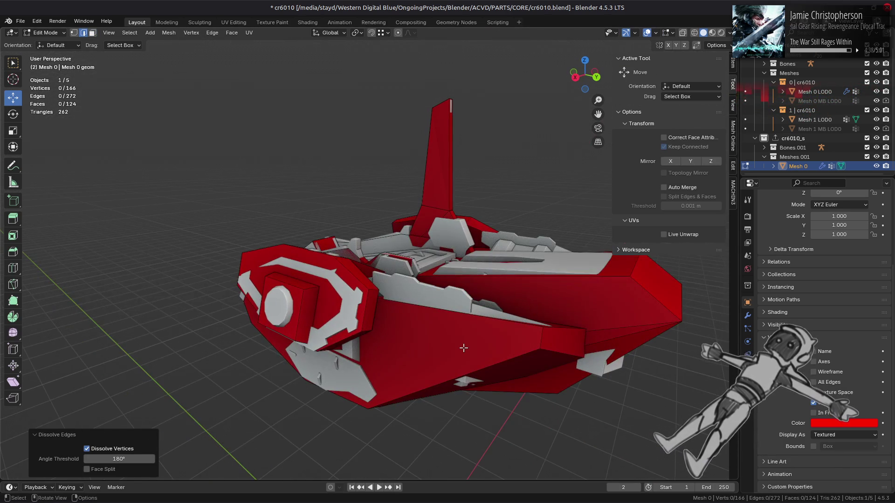
key("ctrl+z")
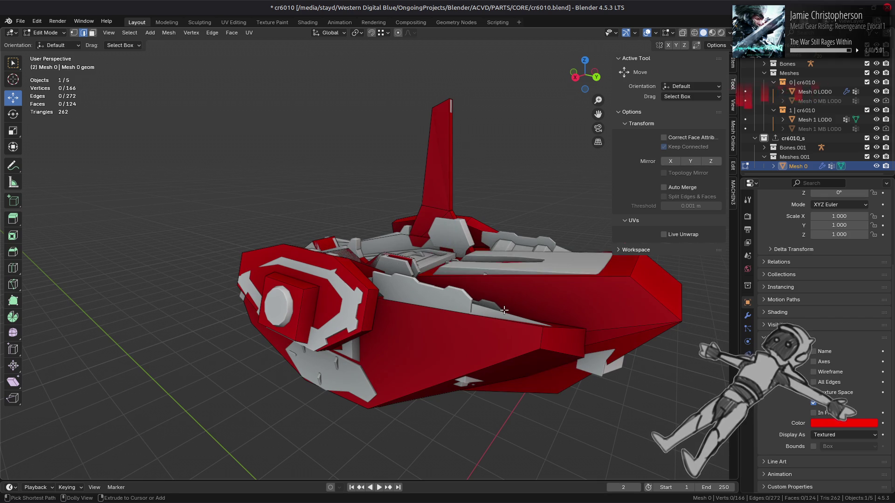
Step: Slide a top vertex along its edge with Shift+V, allowing it past the edge ends
mouse_move(504, 310)
middle_mouse_down()
mouse_move(390, 314)
mouse_move(420, 266)
mouse_move(366, 348)
middle_mouse_up()
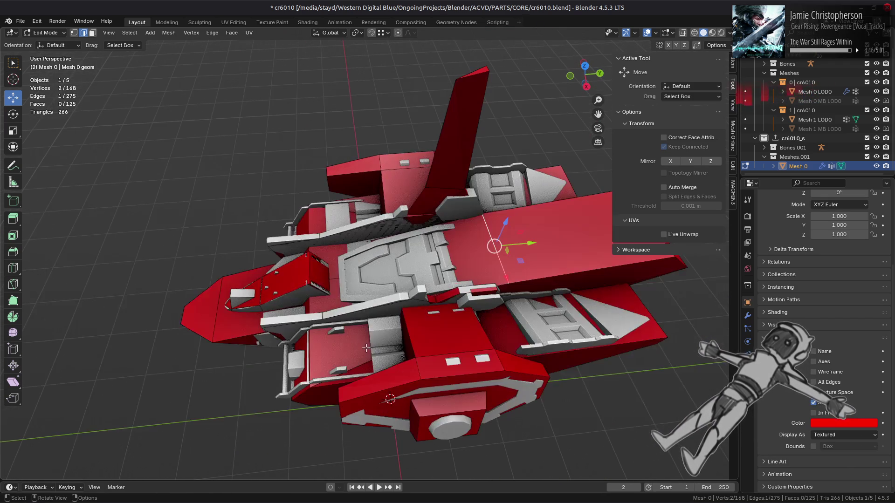
left_click(519, 267)
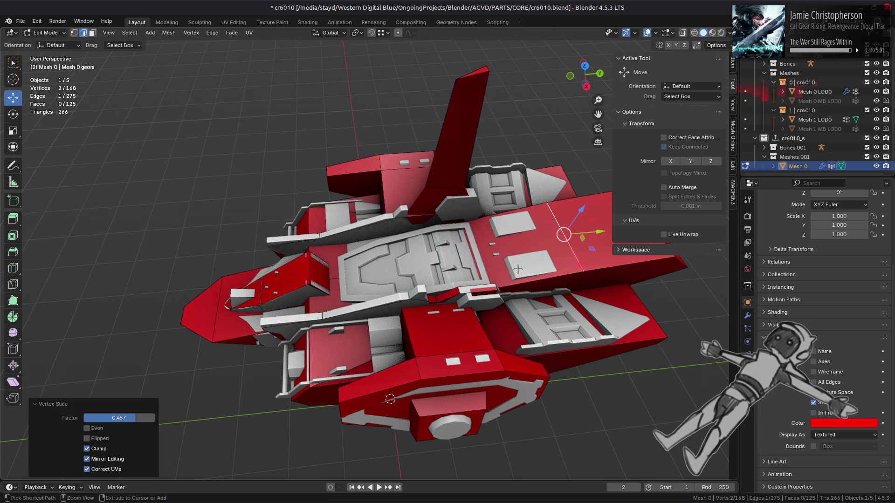
key("ctrl+z")
scroll(516, 267, "down", 2)
key("shift+v")
key("c")
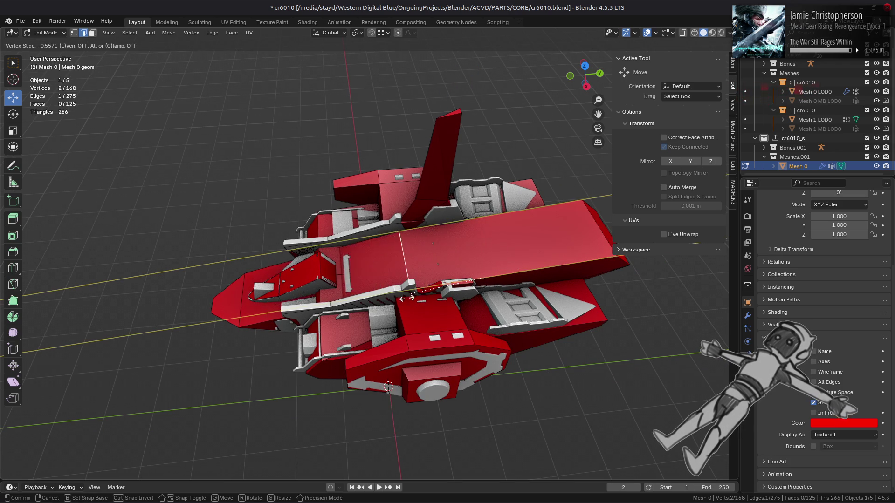
left_click(337, 303)
left_click(474, 233)
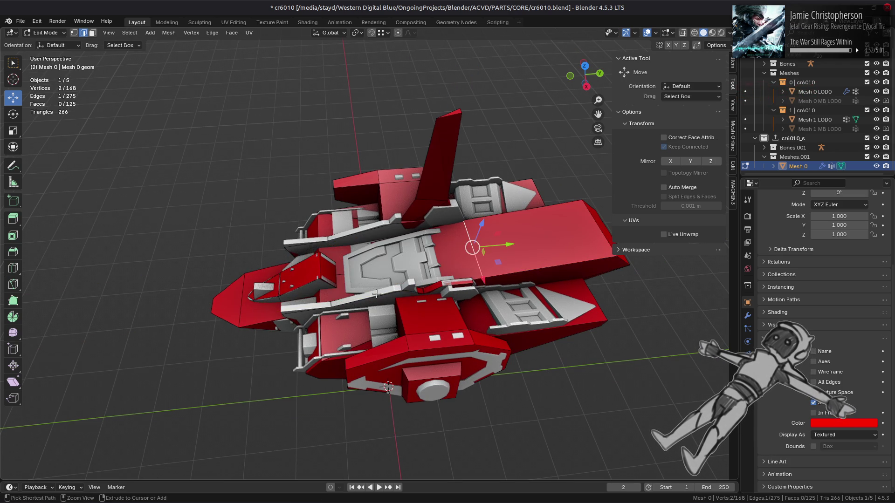
mouse_move(473, 233)
middle_mouse_down()
mouse_move(407, 270)
mouse_move(371, 238)
middle_mouse_up()
left_click(876, 166)
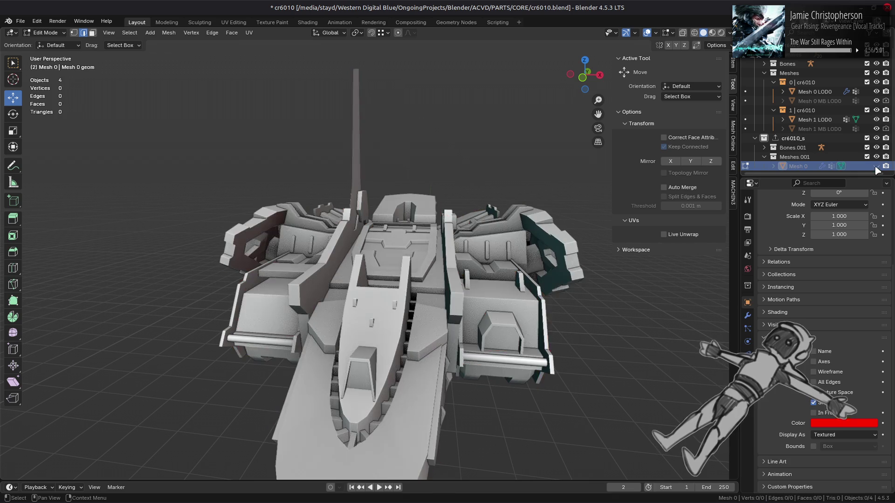
left_click(877, 166)
left_click(876, 167)
left_click(877, 166)
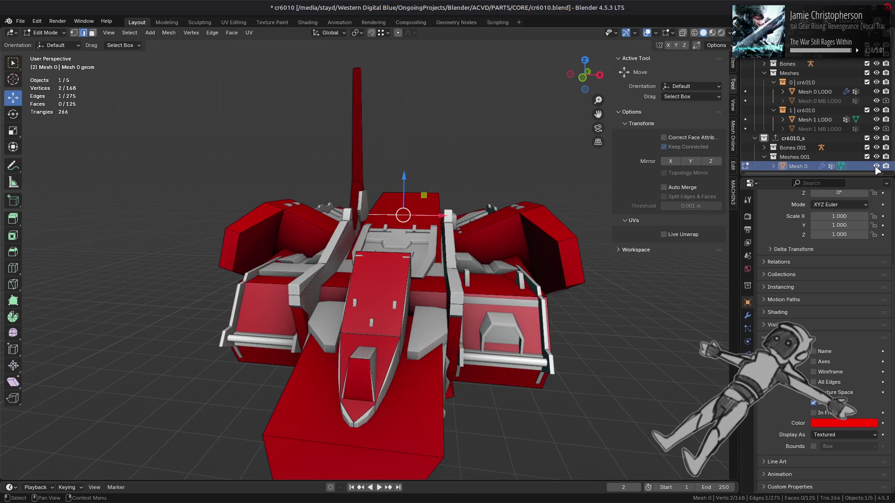
left_click(877, 166)
left_click(876, 166)
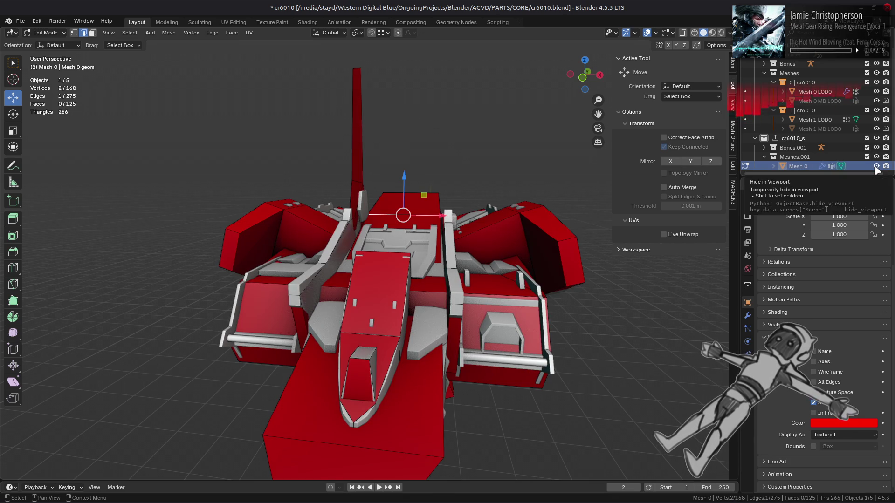
left_click(876, 166)
left_click(876, 168)
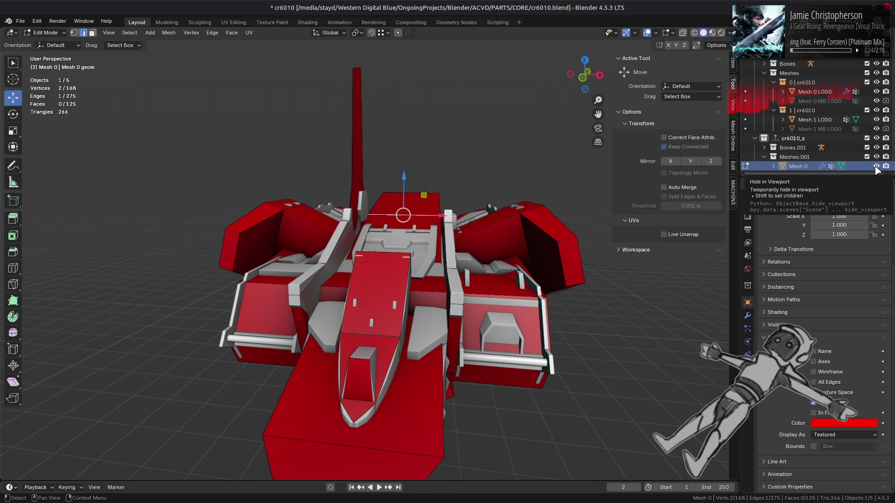
mouse_move(536, 196)
middle_mouse_down()
mouse_move(467, 189)
mouse_move(347, 283)
mouse_move(425, 160)
middle_mouse_up()
Step: Join the tail fin's top and bottom corner vertices with a diagonal edge
left_click(439, 135)
left_click(371, 315, "shift")
key("j")
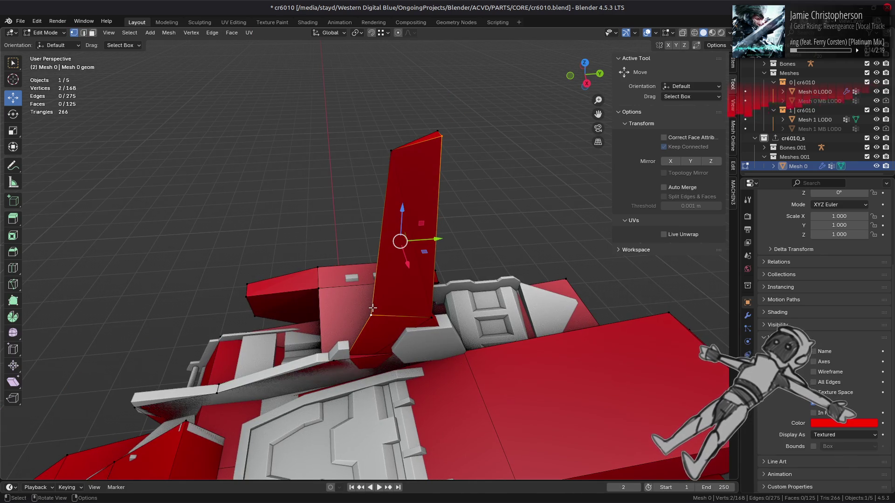
mouse_move(403, 284)
middle_mouse_down()
mouse_move(449, 194)
mouse_move(350, 249)
mouse_move(404, 119)
middle_mouse_up()
key("alt+a")
left_click(413, 76)
left_click(421, 238, "shift")
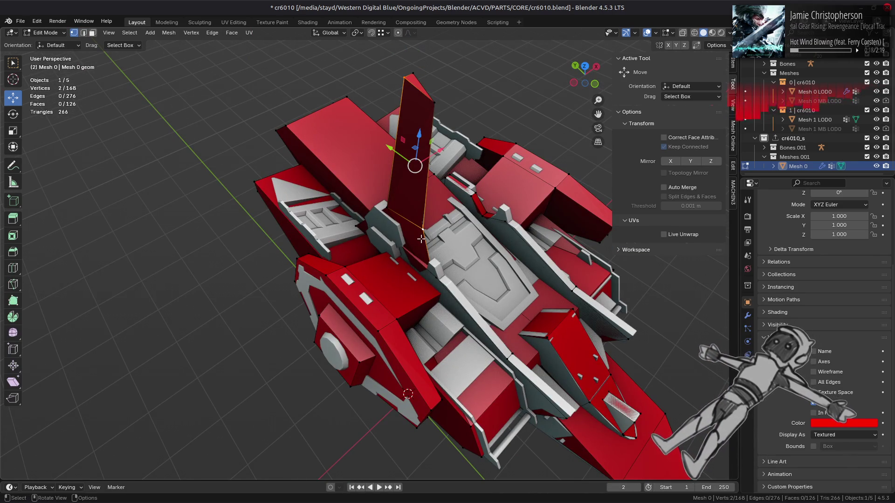
key("alt+a")
middle_click_drag(439, 248, 321, 220)
Step: Review the fin's edges from a wider view and in X-ray
key("Tab")
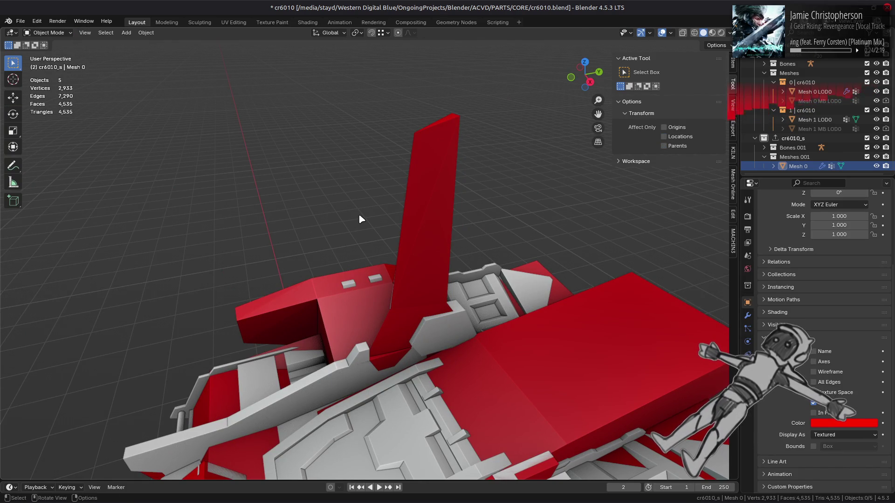
mouse_move(359, 219)
middle_mouse_down()
mouse_move(364, 161)
mouse_move(353, 234)
mouse_move(328, 192)
middle_mouse_up()
key("Tab")
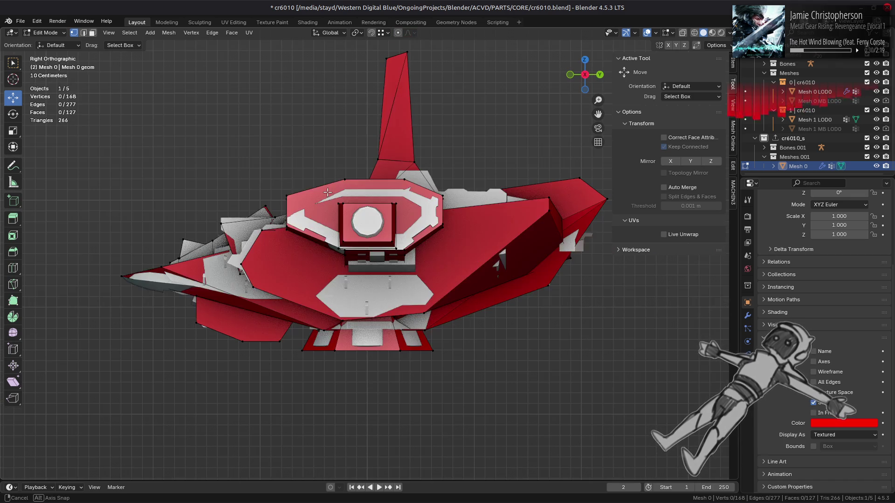
key("alt+z")
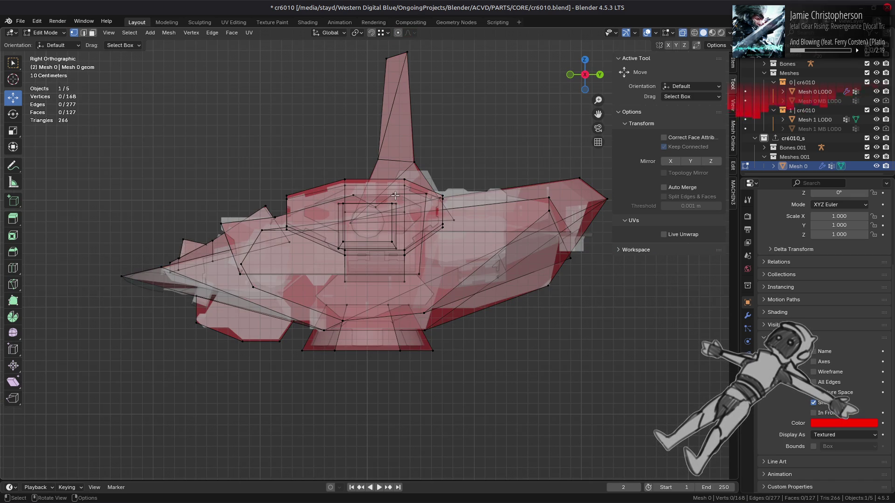
key("alt+z")
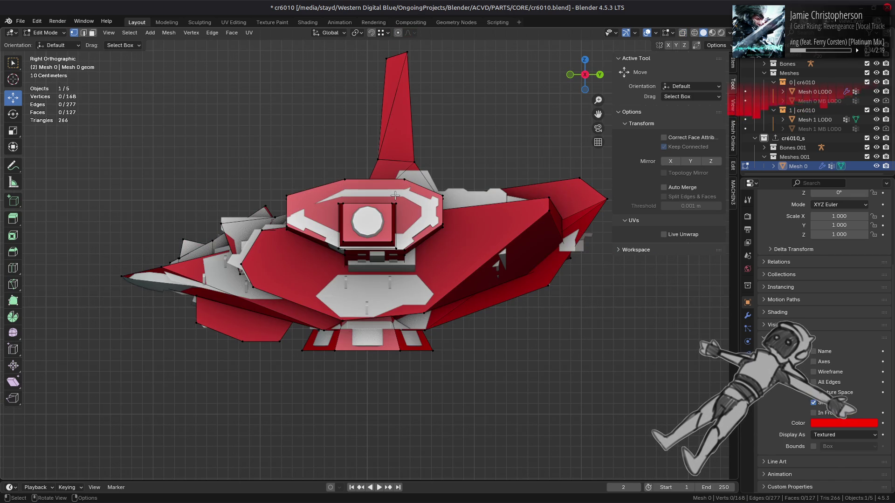
middle_click_drag(395, 196, 419, 233)
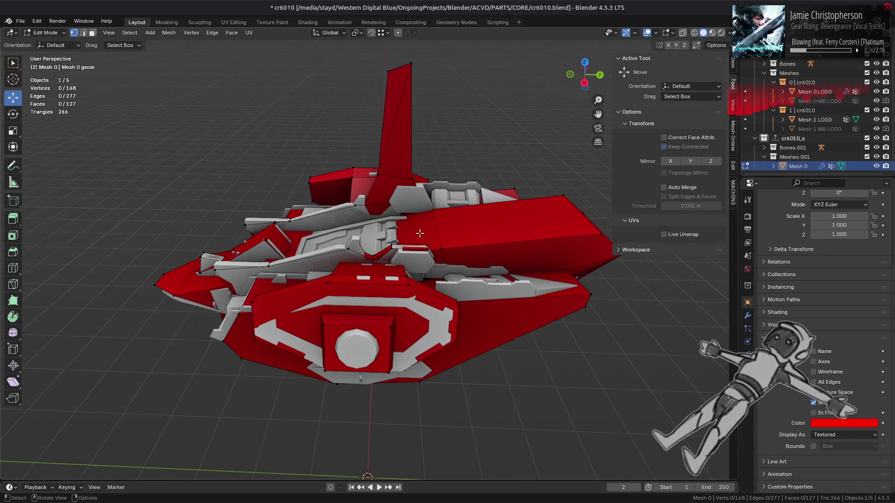
Step: Dissolve the redundant side edge, comparing before and after, then return to Object Mode
right_click(416, 246)
left_click(387, 295)
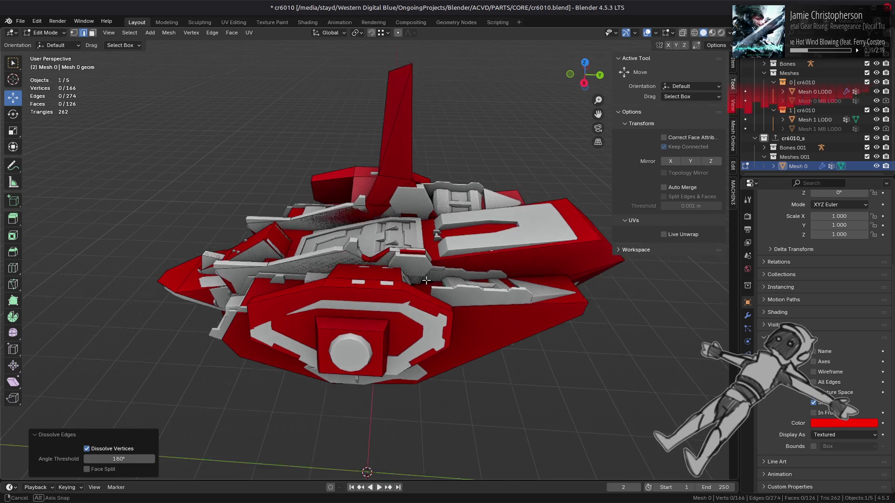
middle_click_drag(426, 280, 420, 283)
key("ctrl+z")
key("ctrl+shift+z")
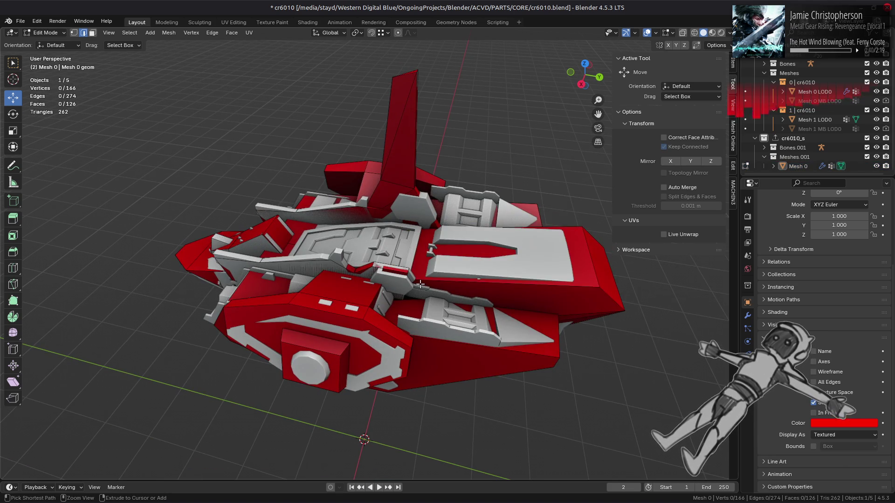
key("ctrl+z")
key("ctrl+shift+z")
key("ctrl+z")
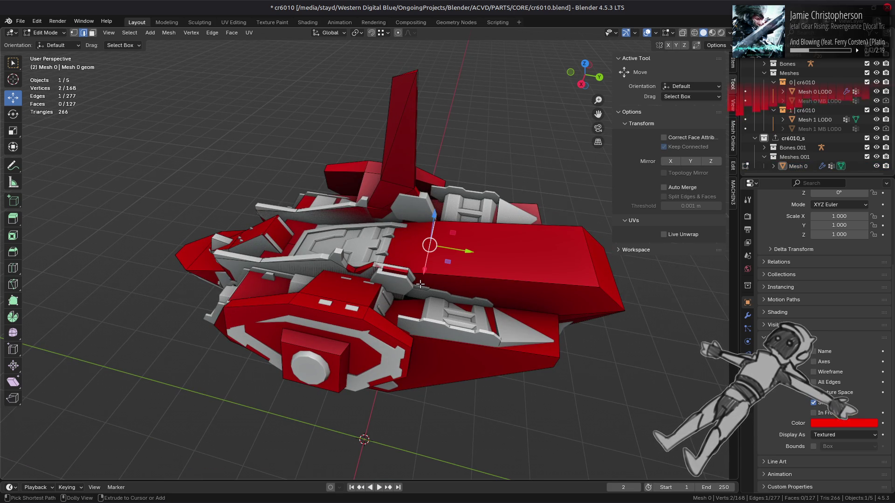
key("ctrl+shift+z")
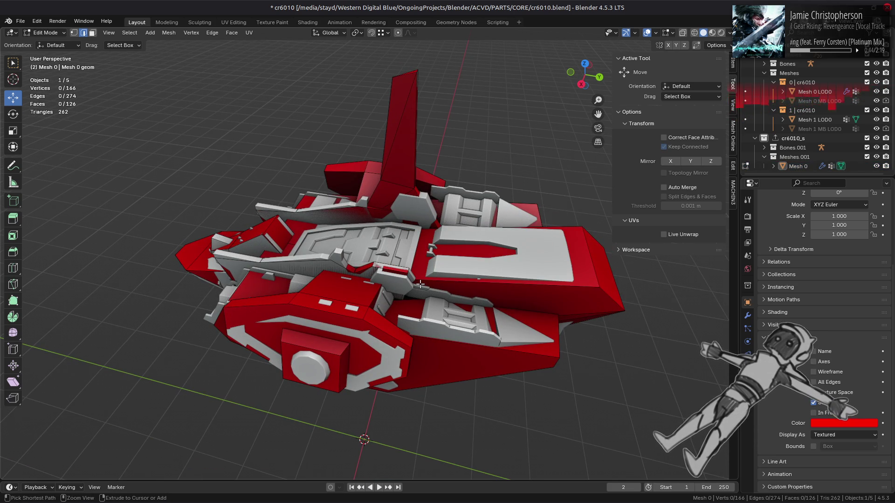
key("ctrl+z")
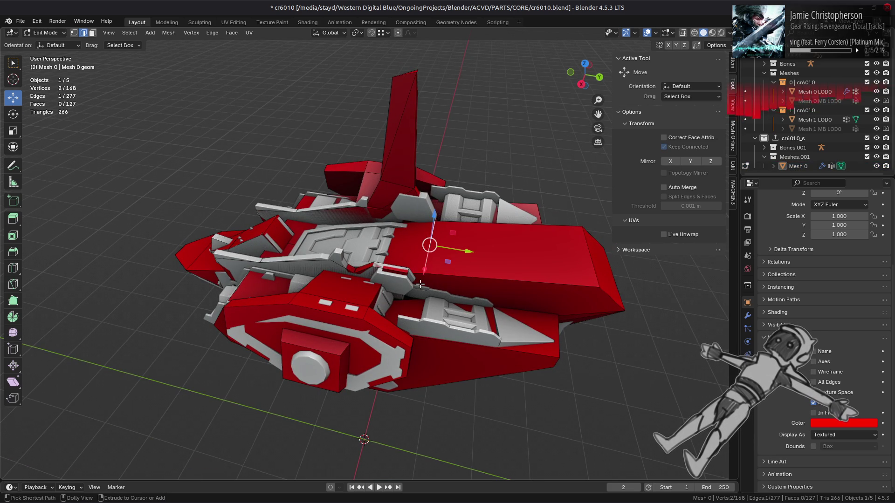
key("ctrl+shift+z")
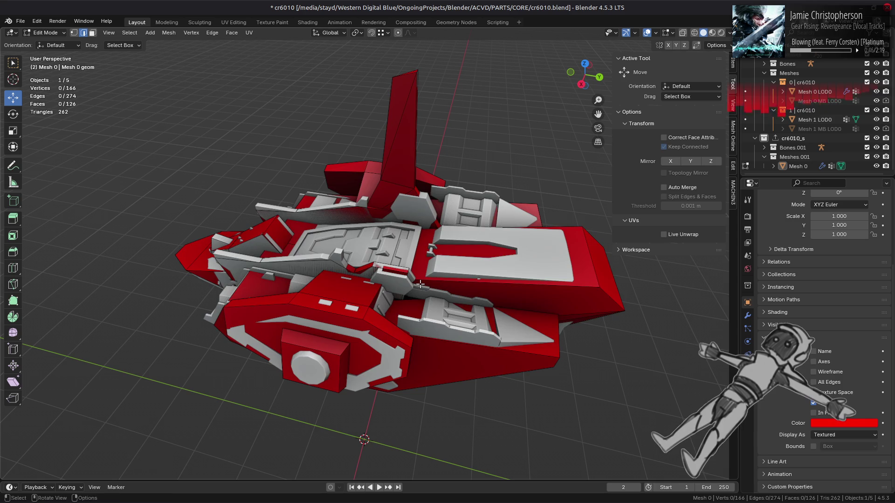
mouse_move(420, 284)
middle_mouse_down()
mouse_move(381, 257)
mouse_move(394, 275)
mouse_move(366, 266)
mouse_move(325, 277)
mouse_move(450, 260)
mouse_move(556, 264)
middle_mouse_up()
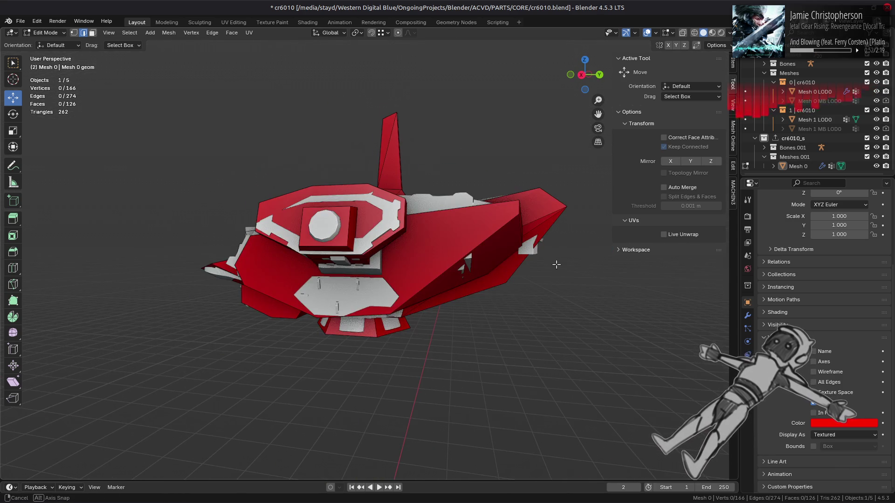
mouse_move(342, 280)
middle_mouse_down()
mouse_move(487, 308)
mouse_move(391, 286)
mouse_move(517, 295)
mouse_move(497, 295)
middle_mouse_up()
key("Tab")
Step: Save the file and show the red proxy drawn over the ship
key("ctrl+s")
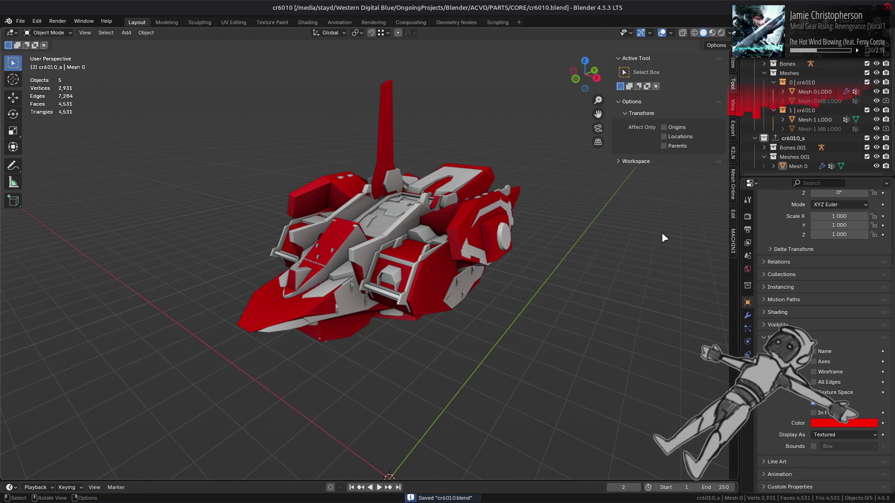
left_click(813, 413)
mouse_move(476, 250)
middle_mouse_down()
mouse_move(511, 255)
mouse_move(369, 276)
middle_mouse_up()
scroll(373, 266, "up", 6)
Step: In Edit Mode, dissolve two stray edges on the red proxy mesh
key("Tab")
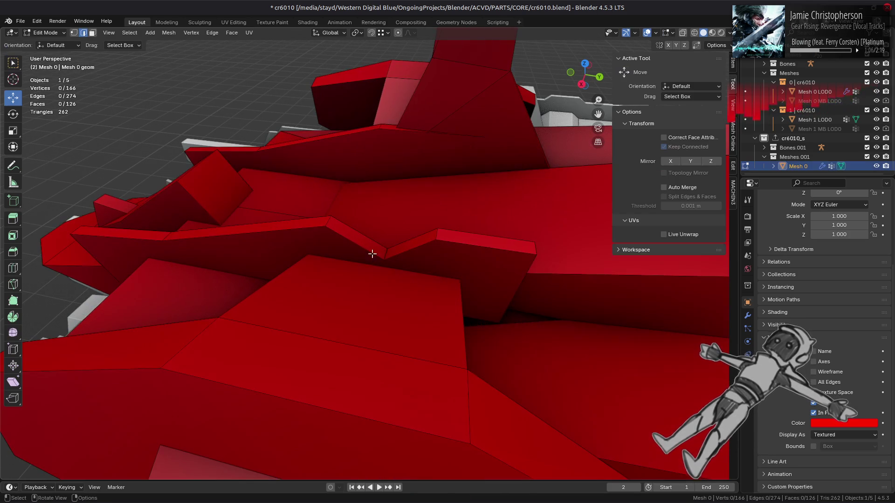
left_click(388, 250)
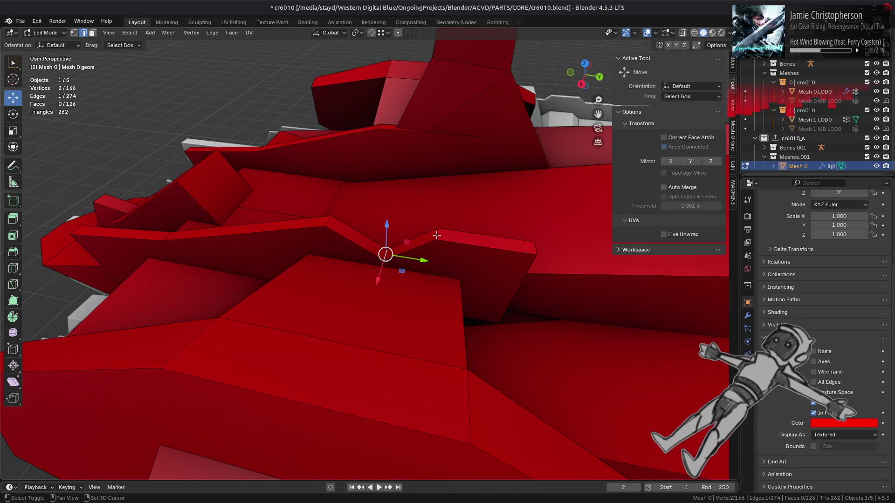
left_click(436, 235, "shift")
right_click(350, 307)
right_click(343, 316)
left_click(344, 315)
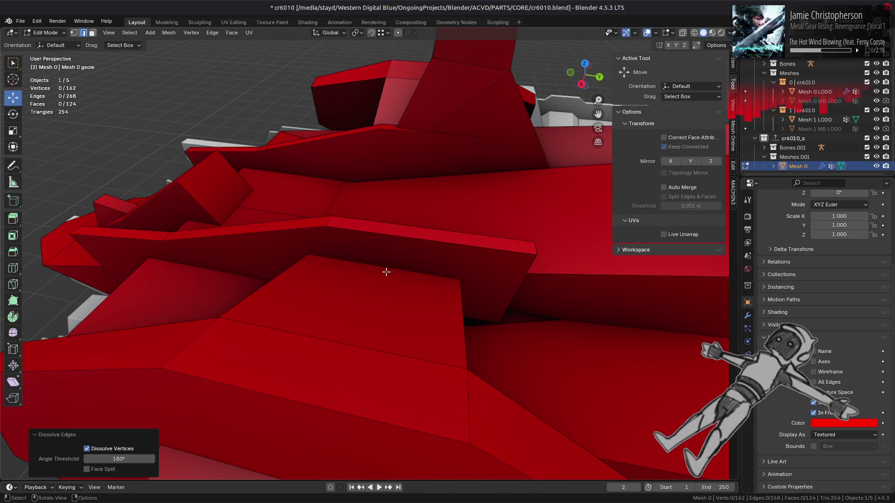
left_click(386, 272)
key("alt+a")
Step: Vertex-slide an edge along the fin so it hugs the ship's fin base
mouse_move(405, 295)
middle_mouse_down()
mouse_move(378, 274)
mouse_move(344, 293)
mouse_move(329, 272)
mouse_move(247, 284)
mouse_move(353, 347)
mouse_move(350, 288)
mouse_move(282, 283)
mouse_move(373, 289)
mouse_move(387, 298)
middle_mouse_up()
left_click(348, 286, "alt")
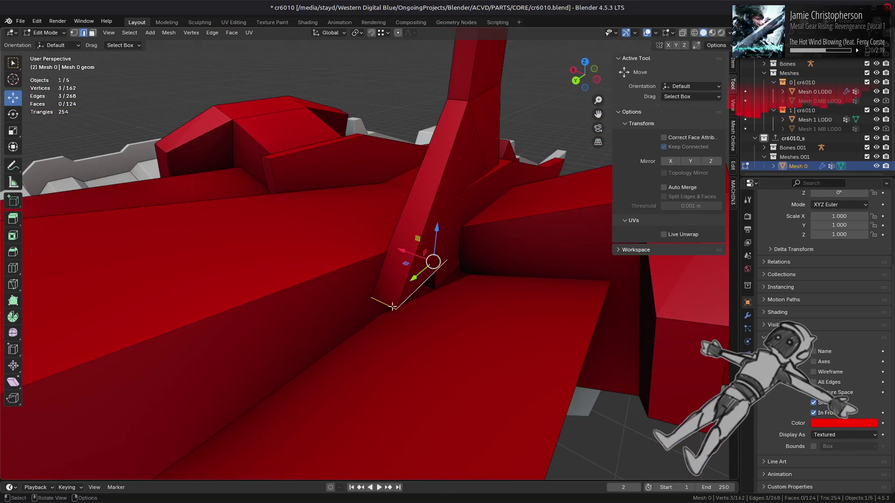
left_click(387, 296)
key("shift+v")
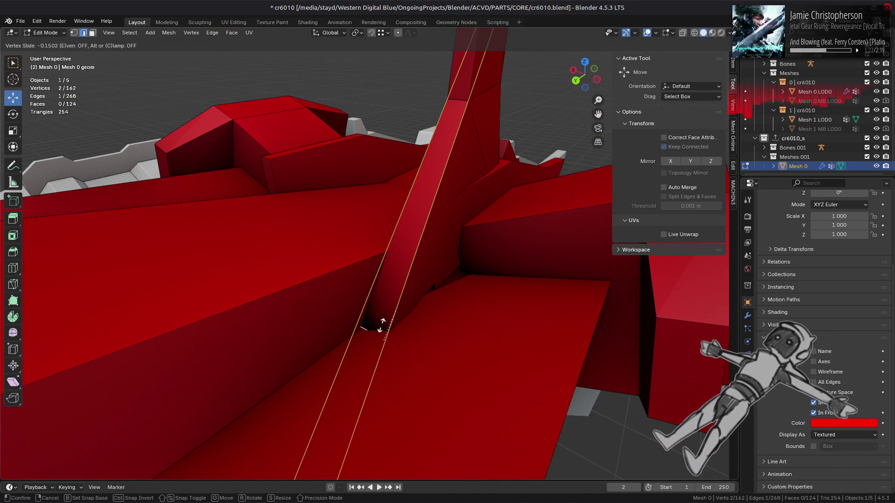
left_click(379, 330)
Step: Slide the neighbouring fin-base edges past their limits, then return to Object Mode
left_click(429, 279)
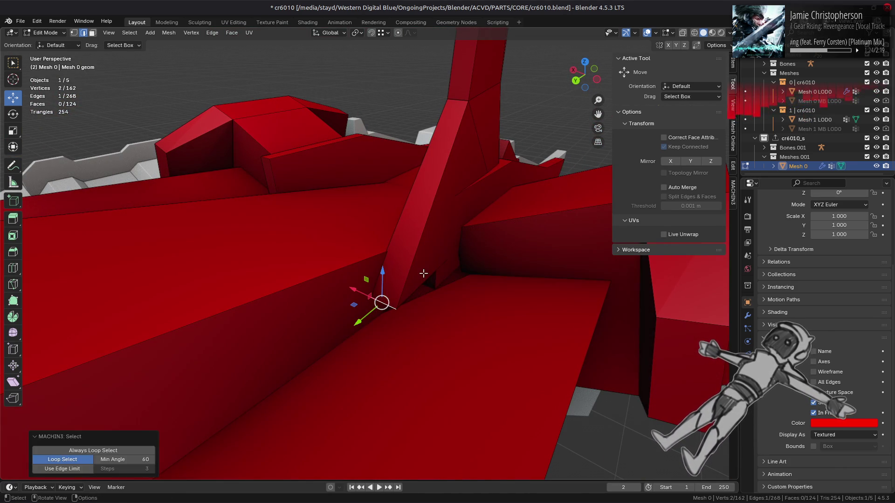
left_click(436, 283)
left_click(424, 280, "shift")
middle_click_drag(425, 266, 432, 256)
key("shift+v")
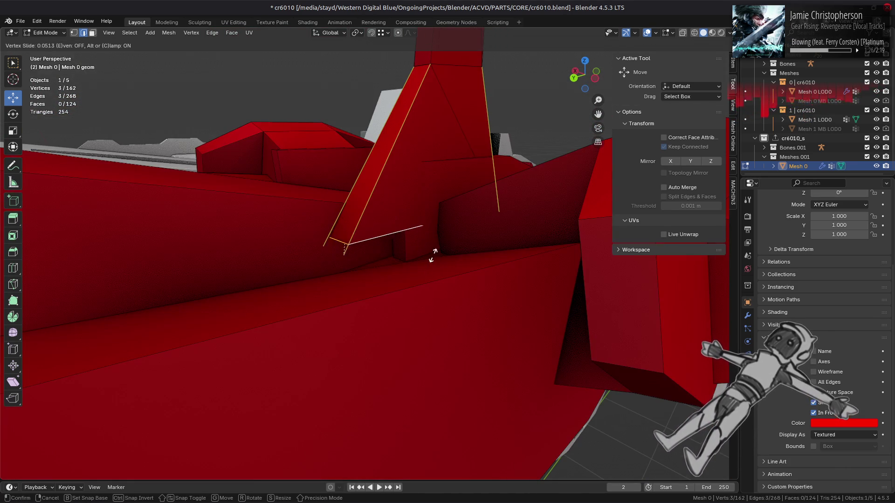
key("c")
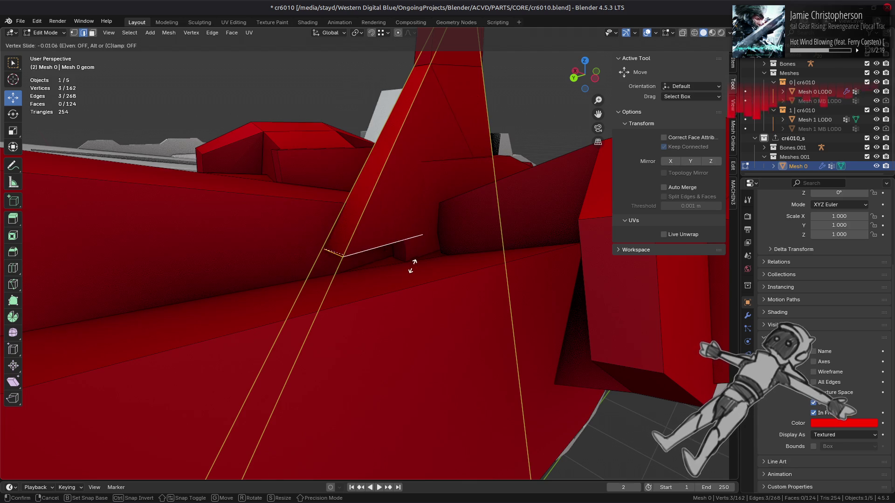
type(".2")
left_click(405, 298)
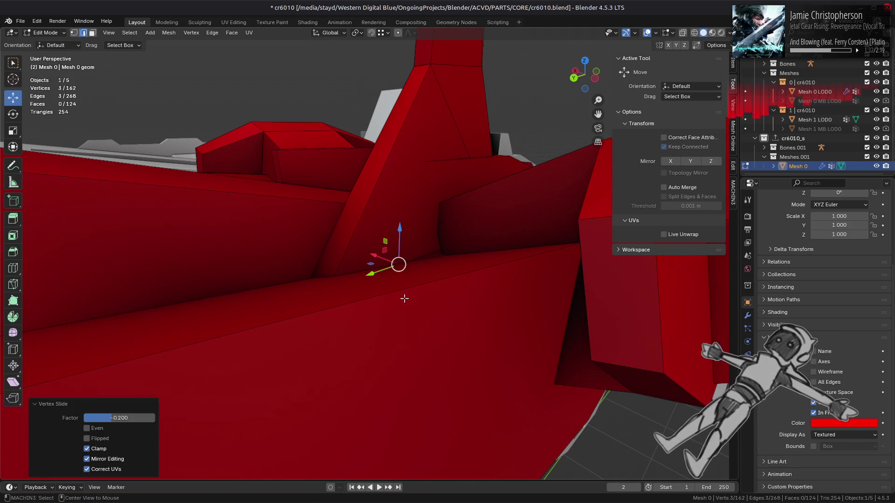
key("alt+a")
middle_click_drag(405, 299, 412, 281)
key("Tab")
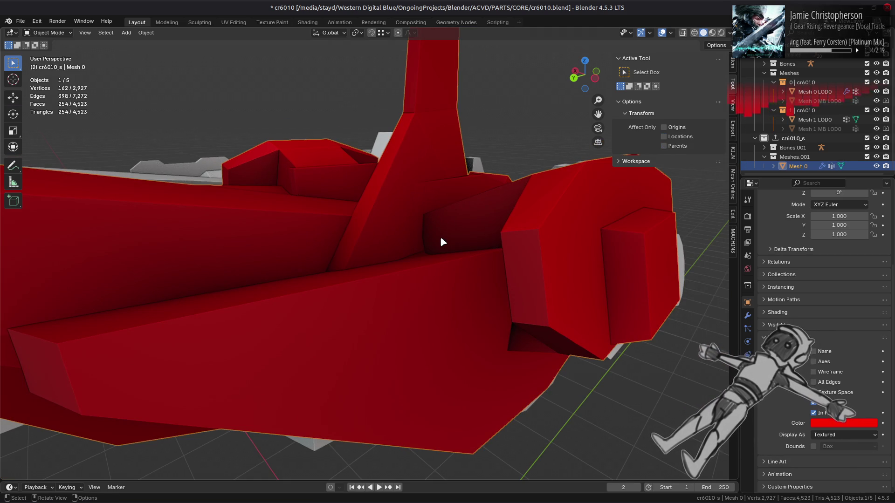
key("alt+a")
mouse_move(440, 236)
middle_mouse_down()
mouse_move(393, 305)
mouse_move(365, 280)
middle_mouse_up()
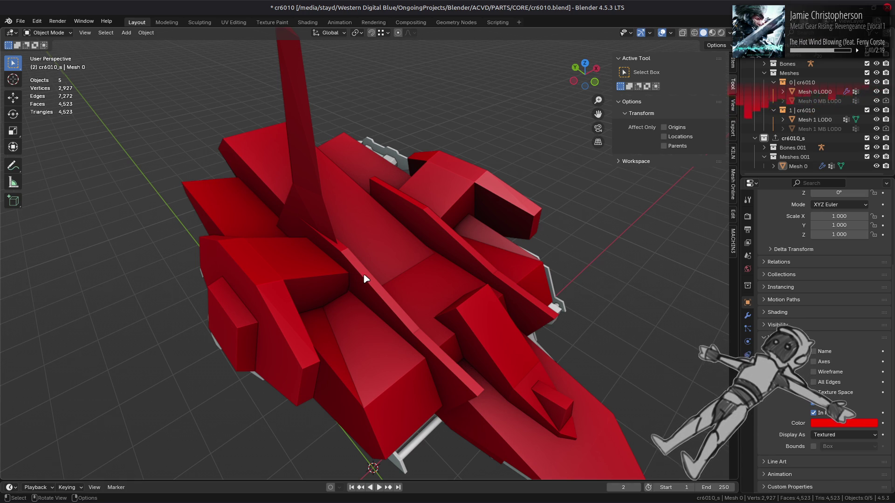
middle_click_drag(365, 278, 336, 246)
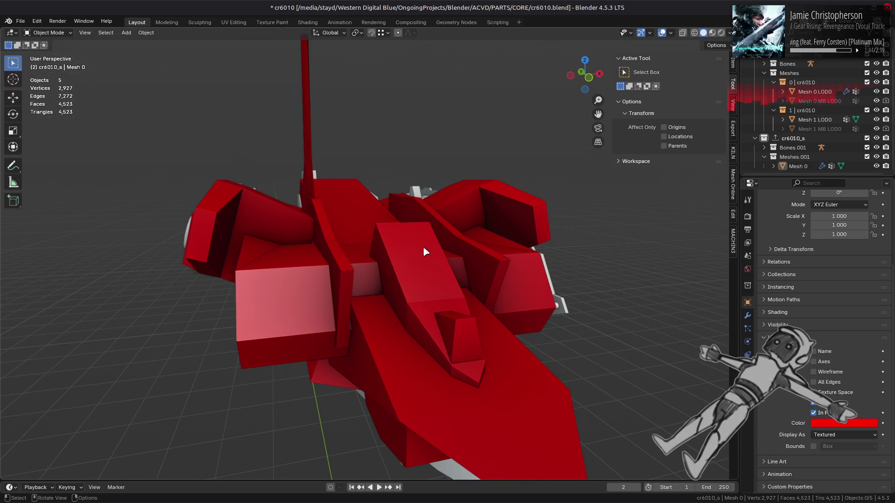
mouse_move(425, 252)
middle_mouse_down()
mouse_move(441, 248)
mouse_move(374, 263)
mouse_move(358, 257)
mouse_move(396, 253)
mouse_move(348, 292)
mouse_move(356, 262)
mouse_move(373, 285)
mouse_move(453, 297)
mouse_move(296, 252)
mouse_move(336, 270)
mouse_move(361, 265)
mouse_move(355, 254)
mouse_move(369, 249)
mouse_move(409, 265)
mouse_move(484, 273)
mouse_move(479, 266)
mouse_move(462, 279)
middle_mouse_up()
key("Tab")
key("Tab")
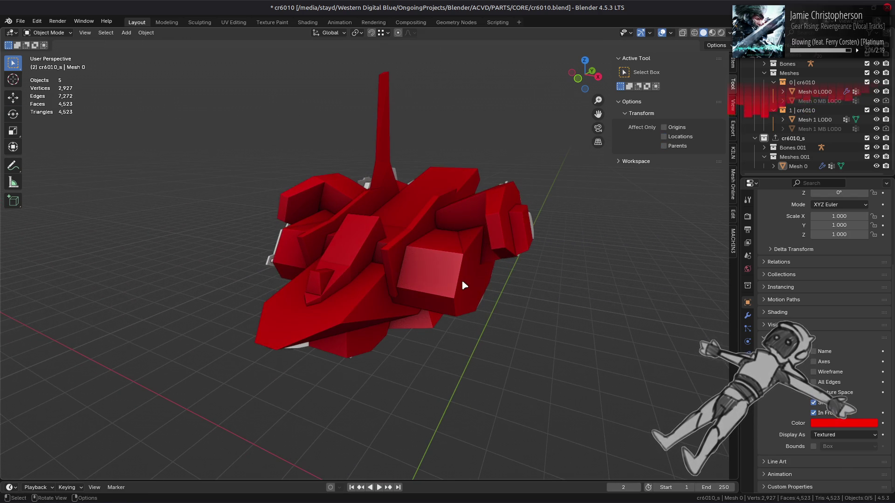
Step: Save the file and select the cr6010_s collection to view its settings
key("ctrl+s")
left_click(816, 139)
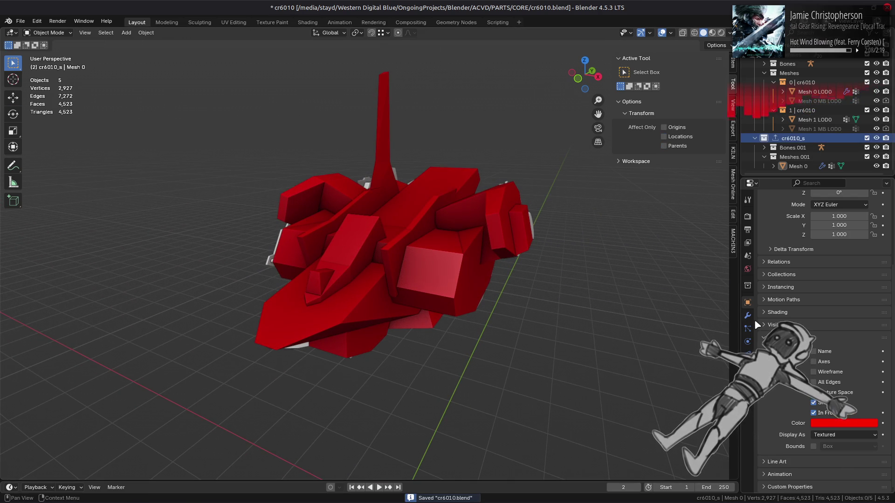
left_click(748, 269)
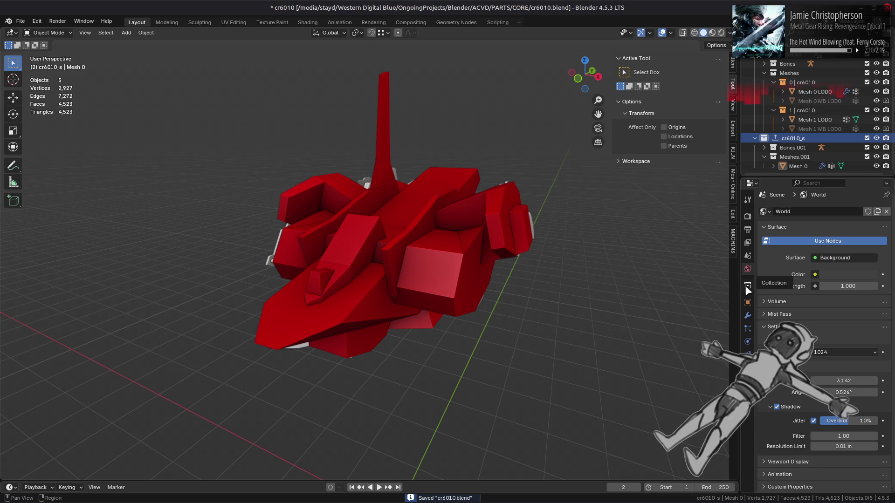
left_click(747, 285)
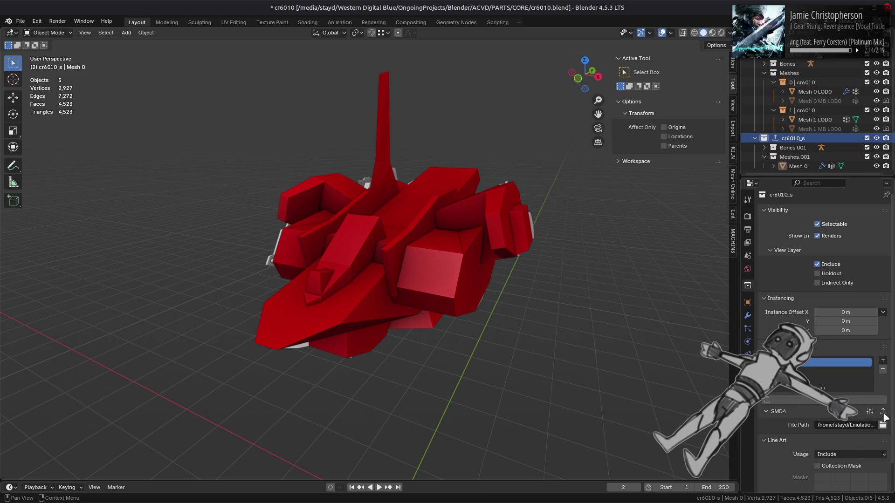
Step: Apply the Triangulate modifier on Mesh 0 and return to the collection's SMD export settings
left_click(747, 316)
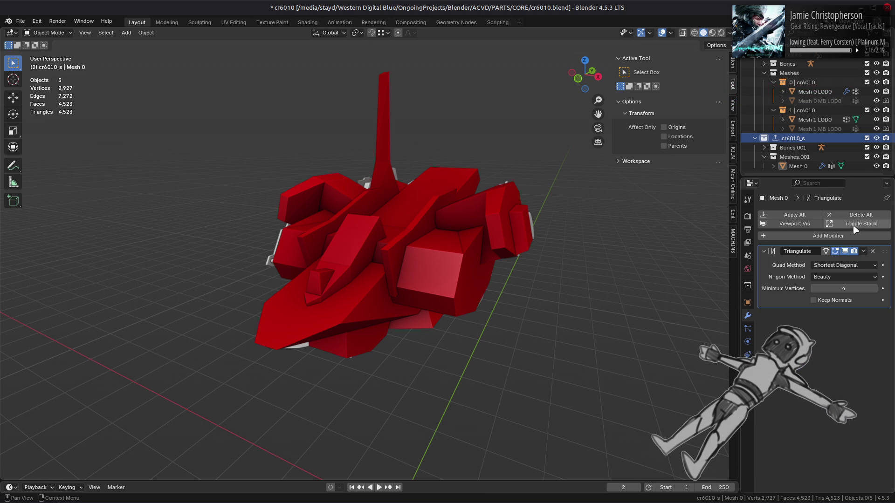
left_click(863, 252)
left_click(834, 259)
left_click(748, 285)
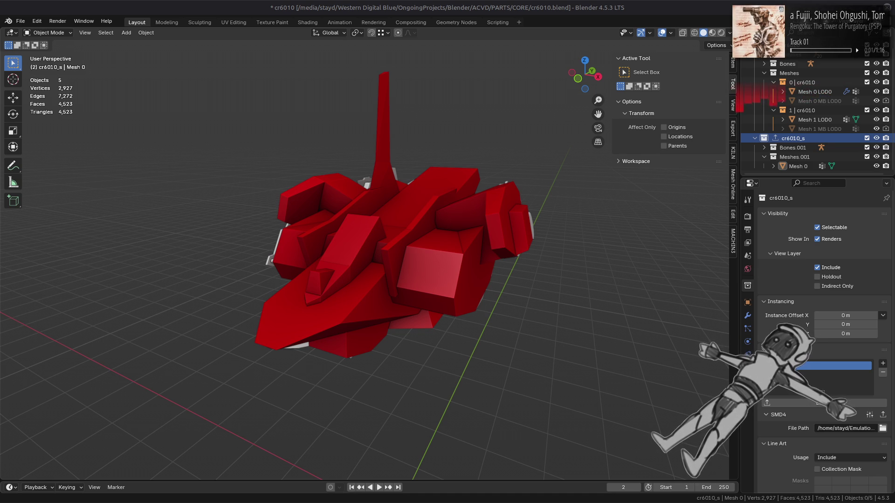
key("XF86AudioLowerVolume")
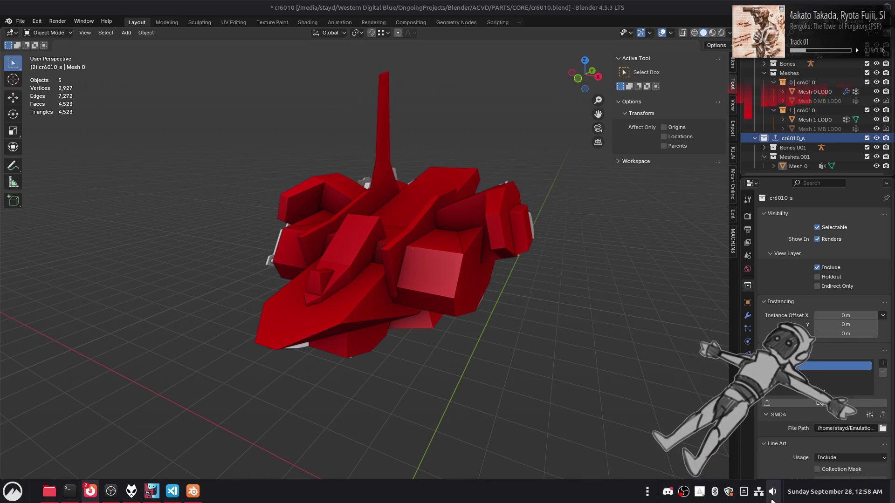
scroll(772, 498, "down", 2)
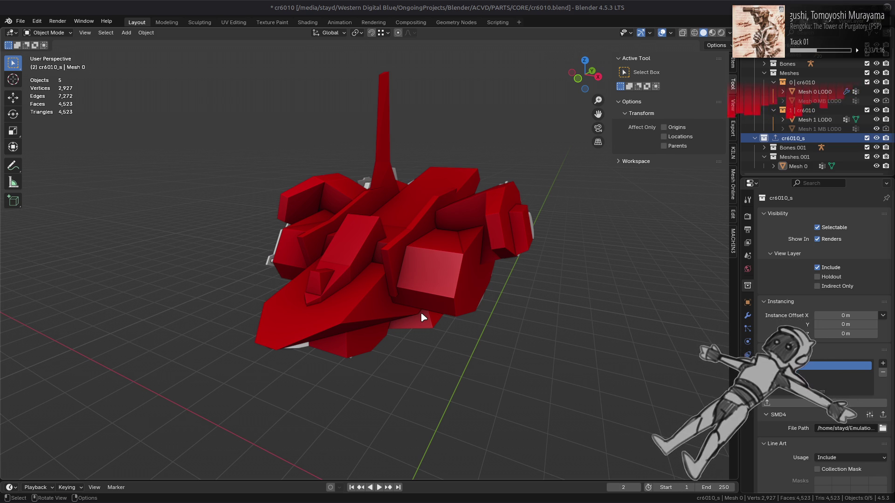
left_click(876, 138)
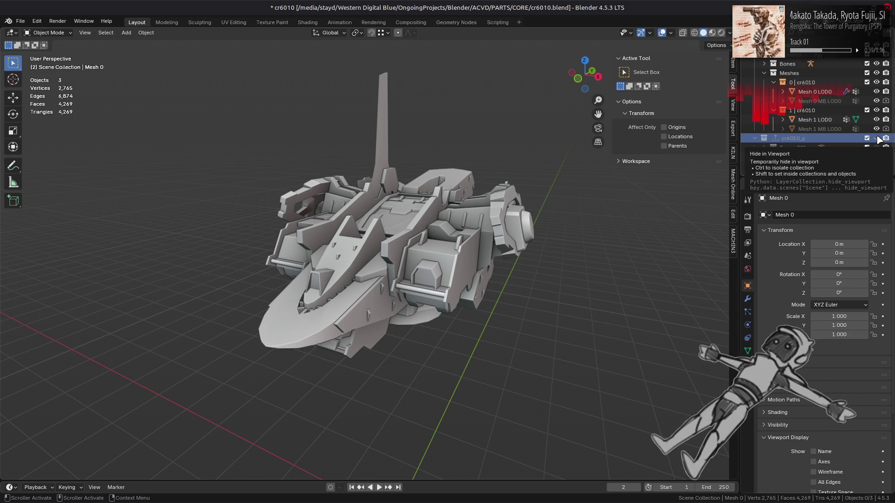
left_click(876, 138)
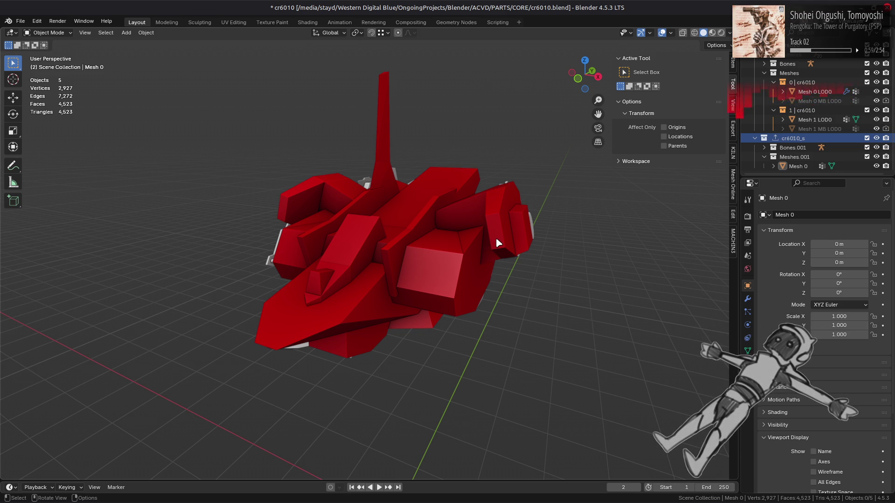
mouse_move(497, 234)
middle_mouse_down()
mouse_move(523, 233)
mouse_move(516, 226)
mouse_move(529, 234)
middle_mouse_up()
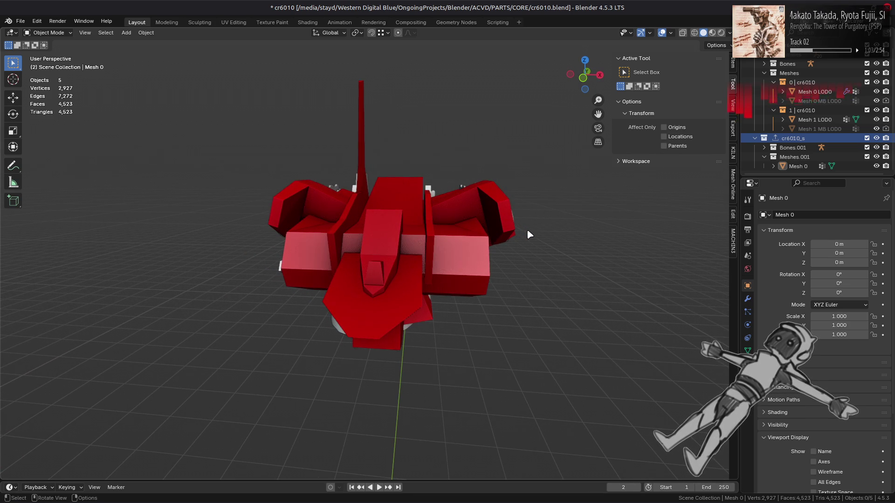
mouse_move(414, 252)
middle_mouse_down()
mouse_move(401, 263)
mouse_move(425, 255)
middle_mouse_up()
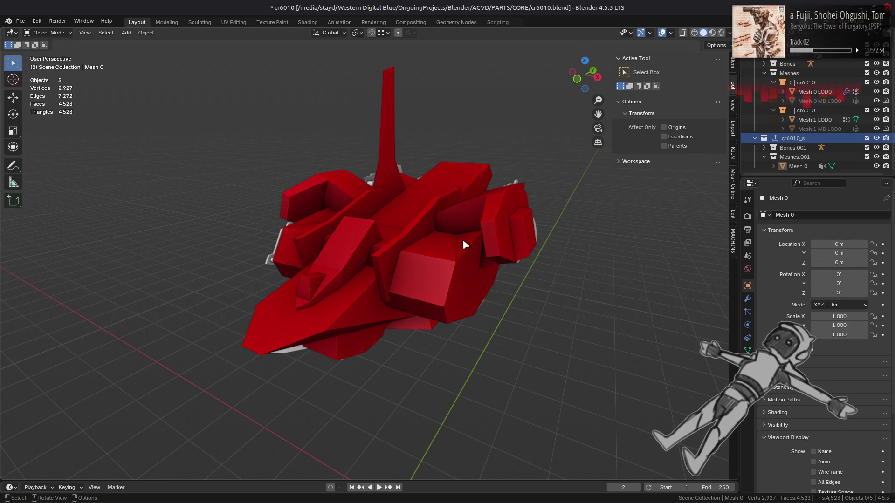